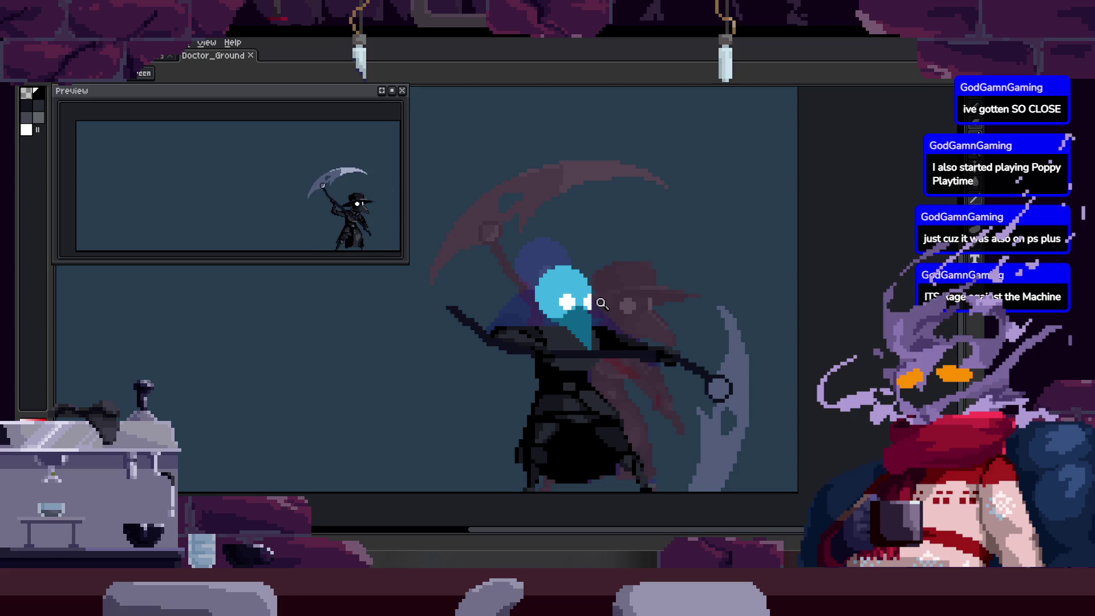
Zoom and pan to centre the view on the animated plague doctor.
scroll(525, 367, up, 3)
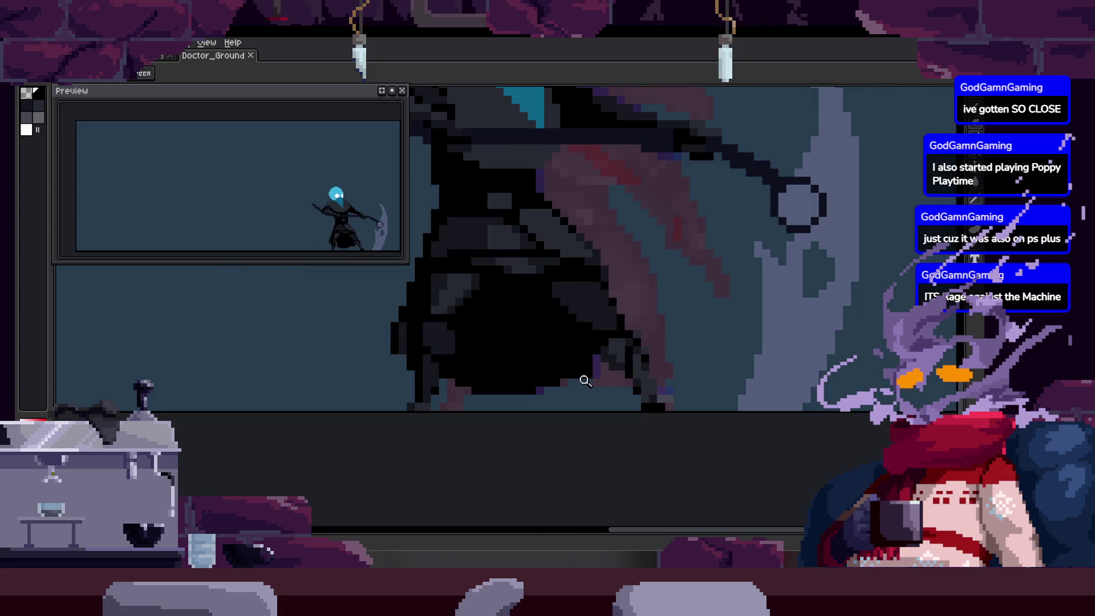
mouse_move(502, 291)
mouse_down()
mouse_move(466, 305)
mouse_move(552, 333)
mouse_up()
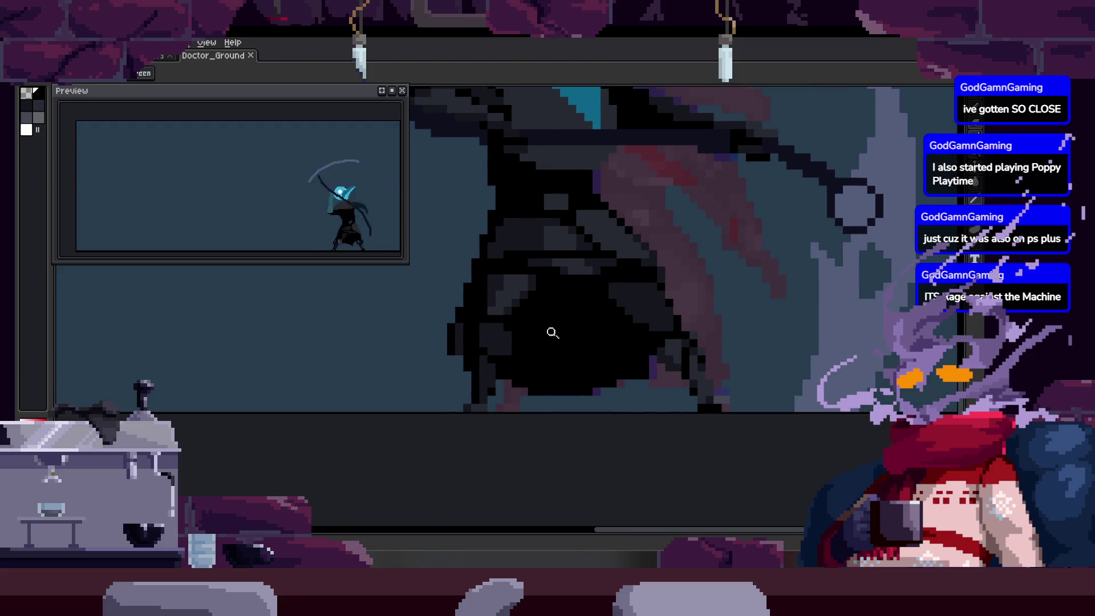
scroll(558, 295, down, 1)
scroll(568, 276, up, 2)
scroll(525, 244, down, 1)
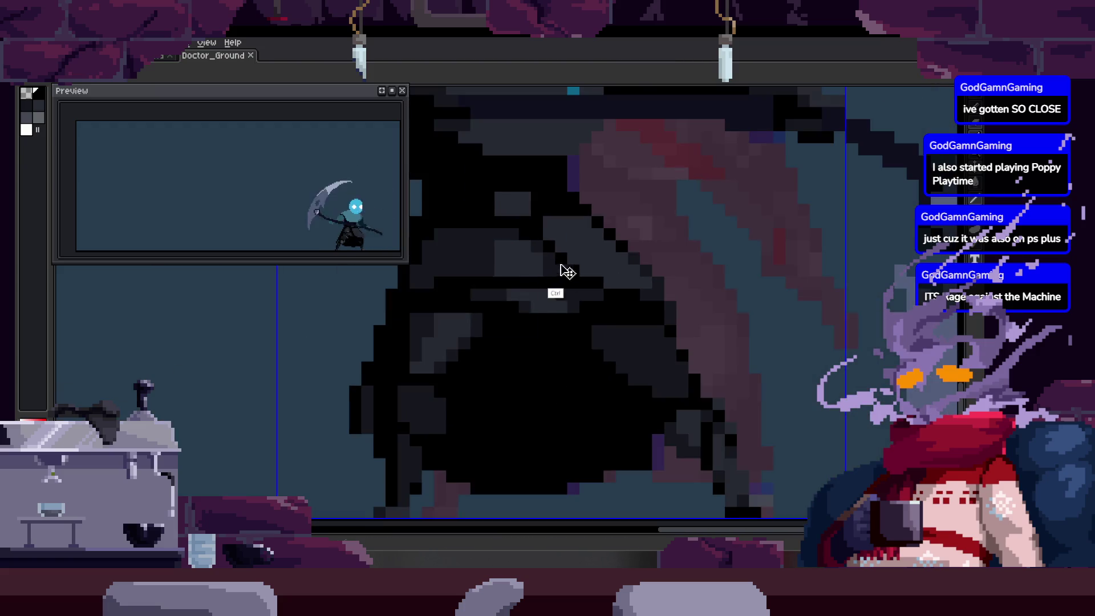
scroll(562, 269, up, 2)
scroll(577, 287, down, 3)
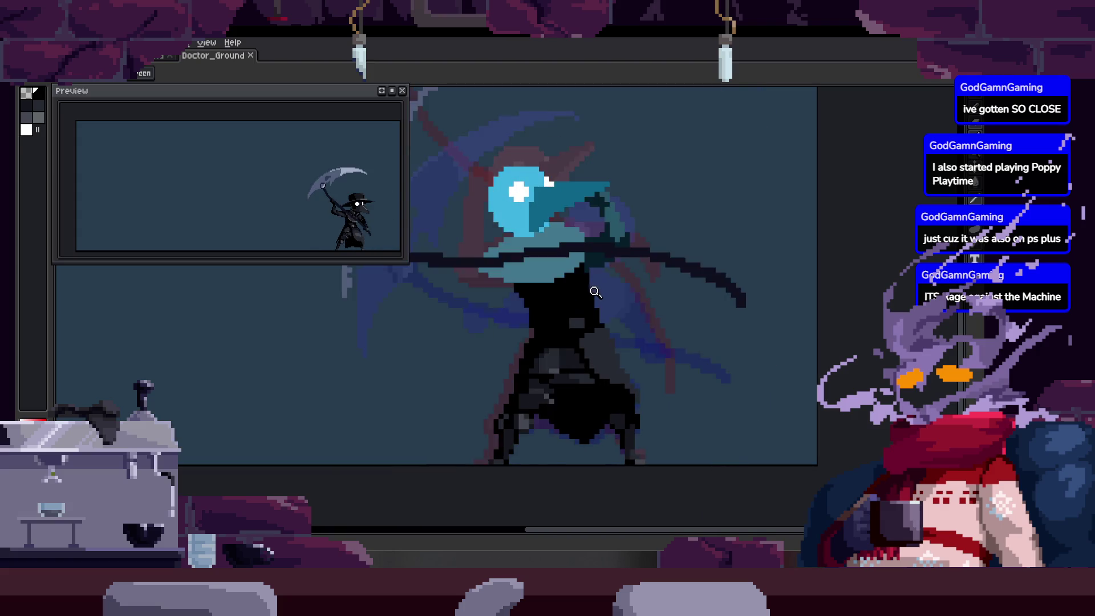
drag(538, 325, 491, 341)
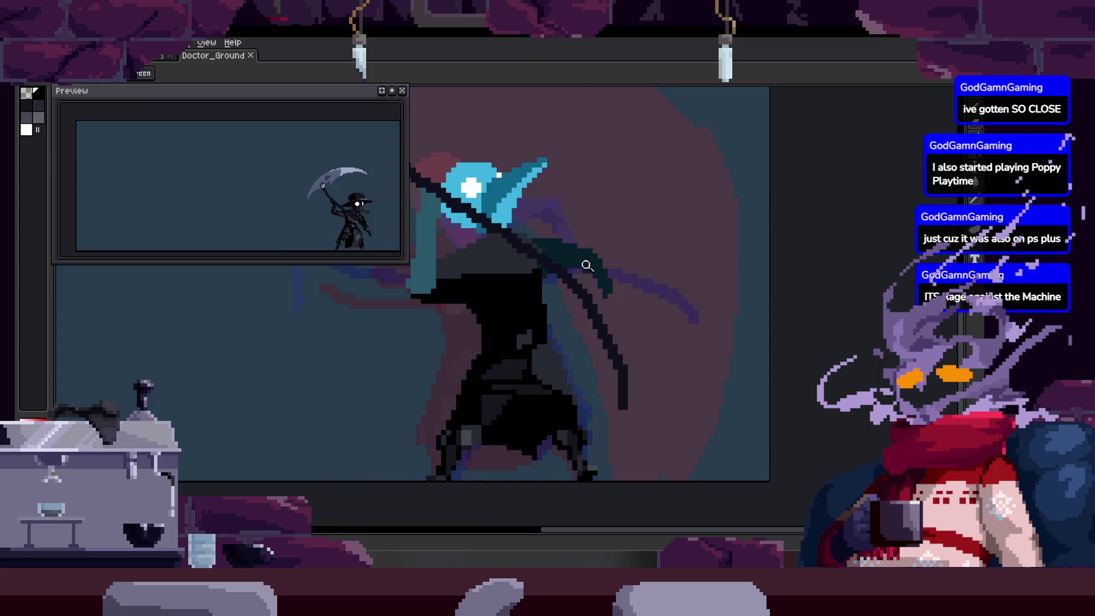
scroll(565, 264, up, 3)
With the Pencil, sample the cloak's black and paint over the doctor's shoulder.
key(b)
click(623, 257)
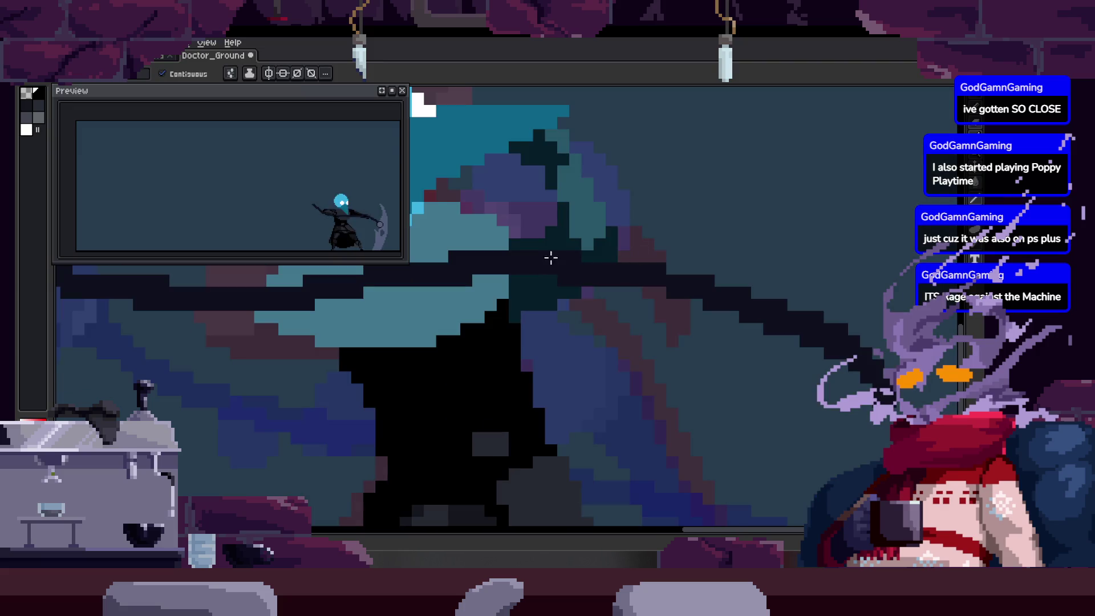
right_click(465, 245)
click(513, 323)
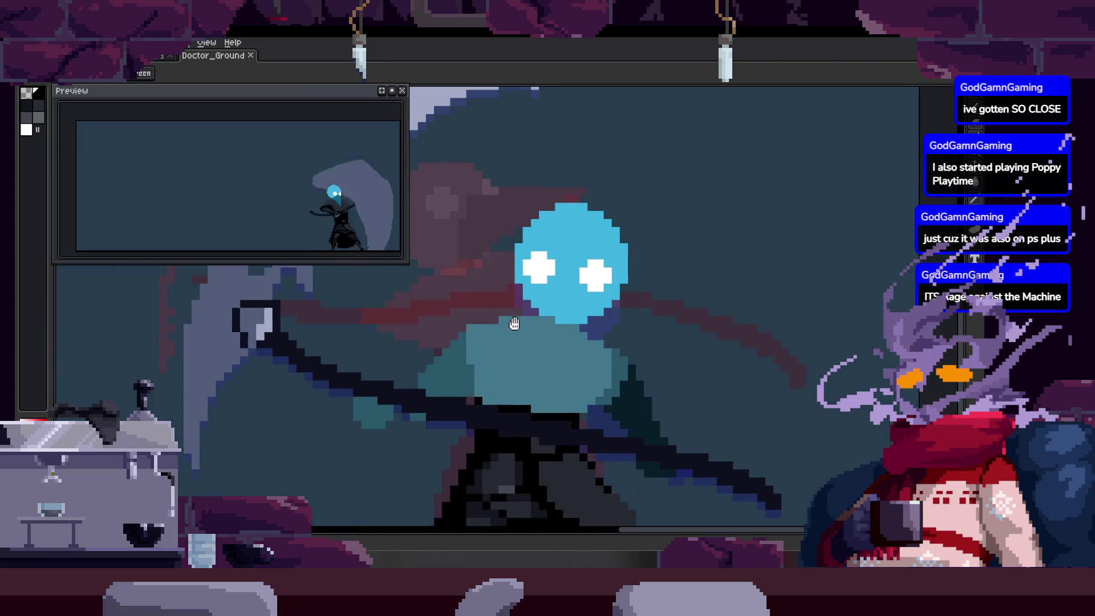
key(b)
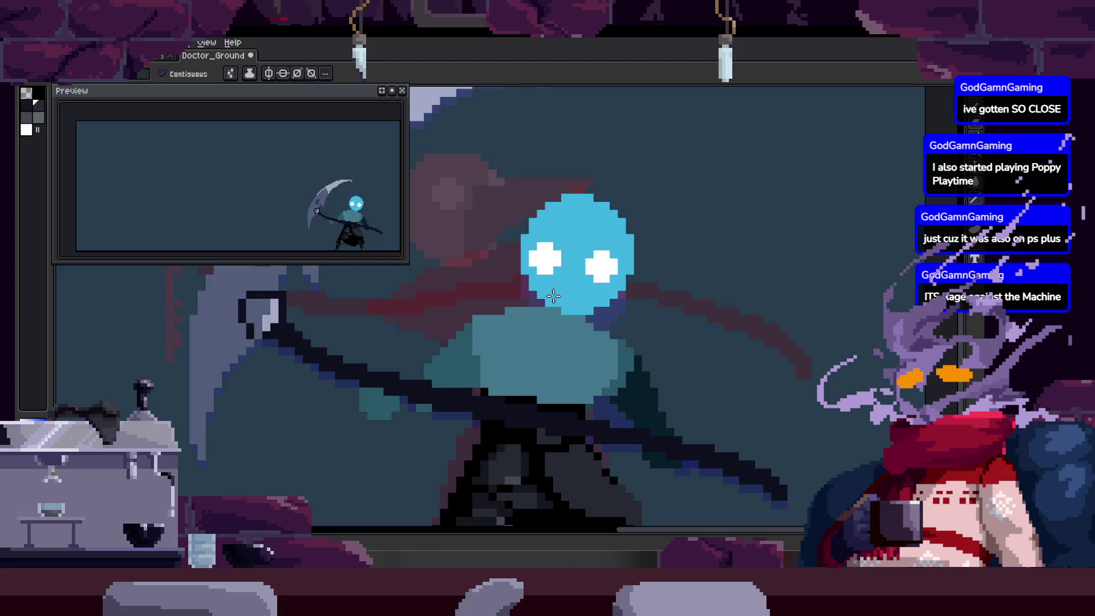
key(alt)
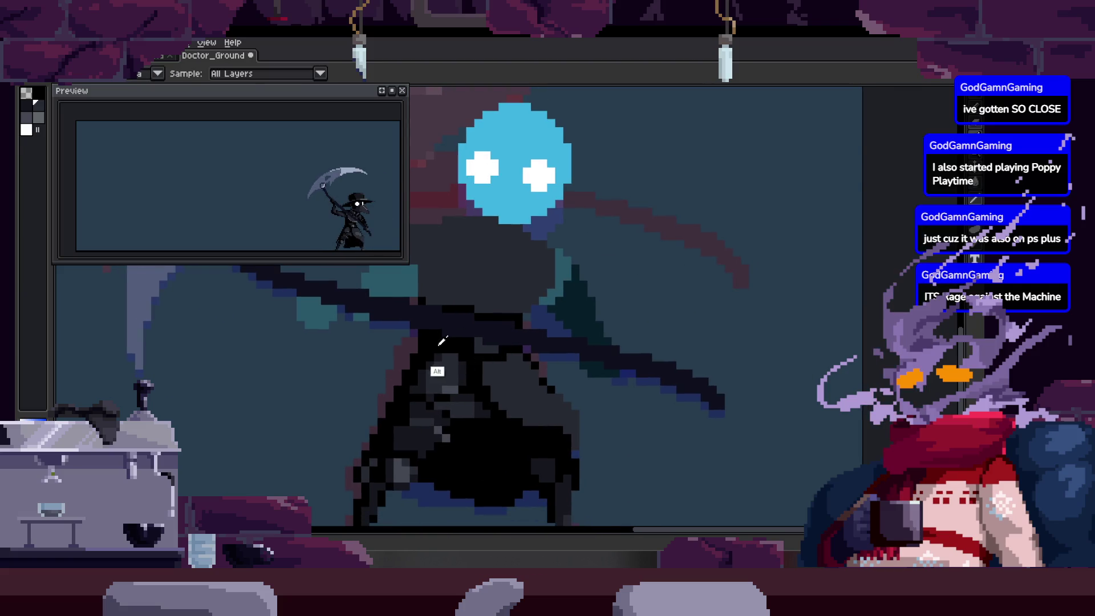
alt+click(442, 341)
drag(569, 312, 573, 270)
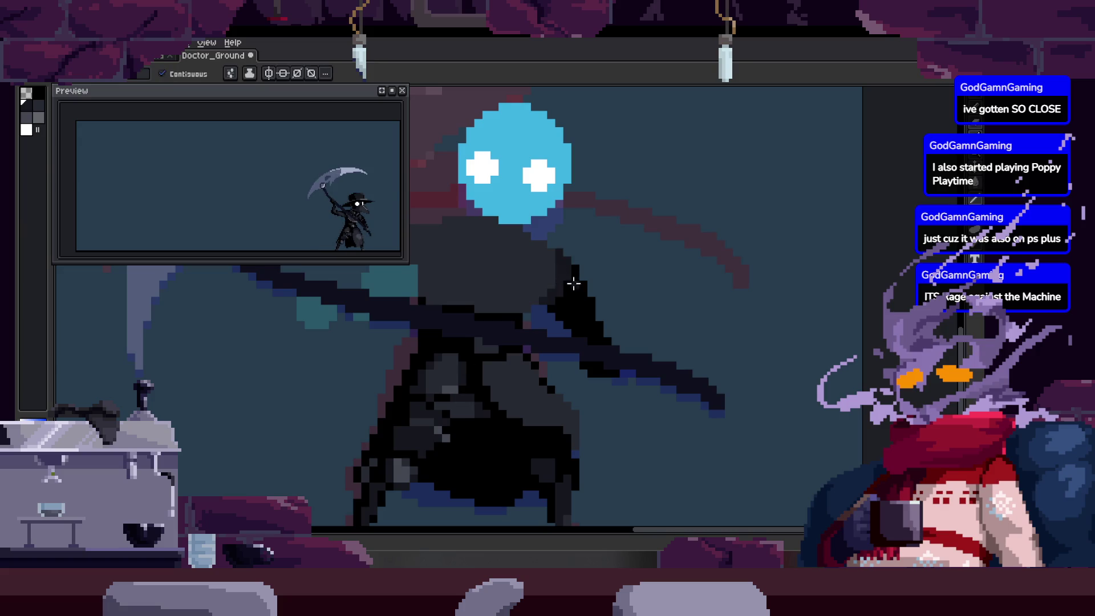
Zoom the canvas out and save Doctor_Ground.
key(z)
scroll(586, 275, down, 1)
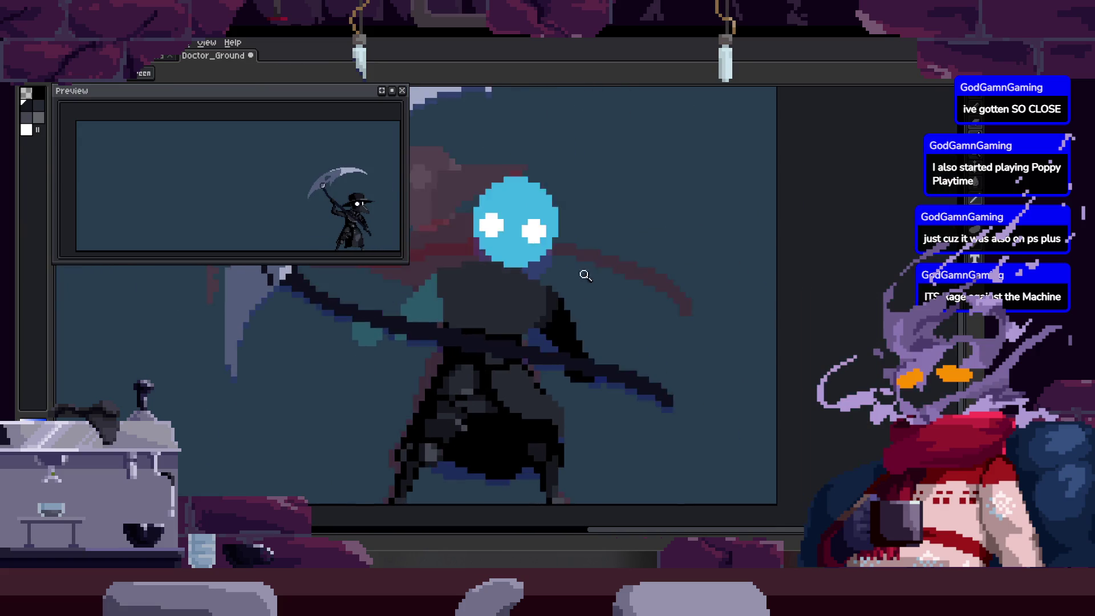
scroll(544, 198, up, 2)
key(ctrl+s)
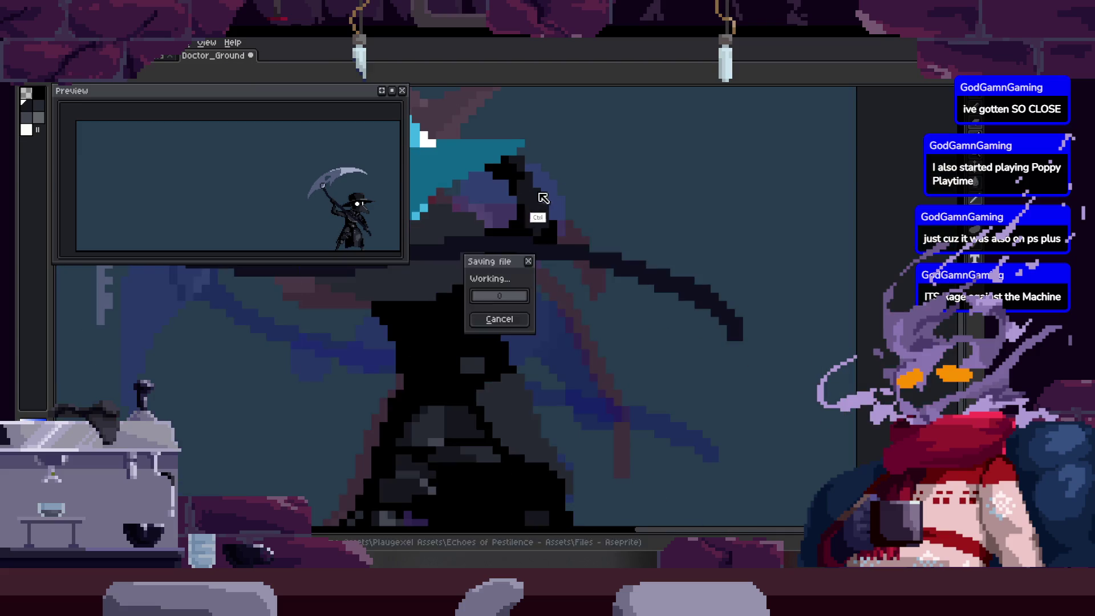
scroll(569, 254, down, 2)
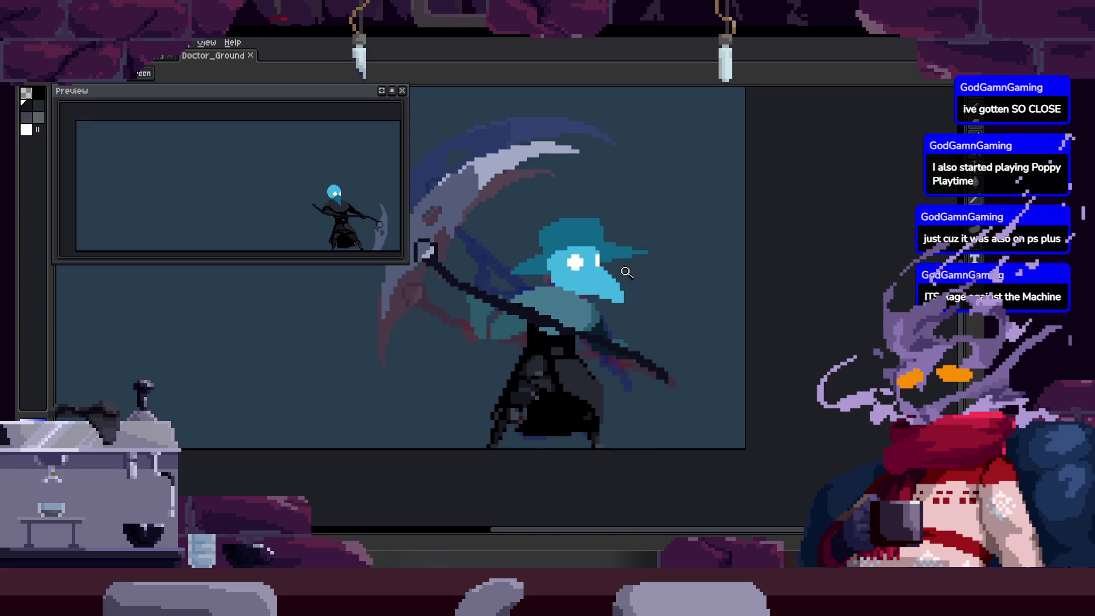
Zoom in on the scythe shaft and arm with the Pencil active, and save.
scroll(577, 306, up, 2)
key(b)
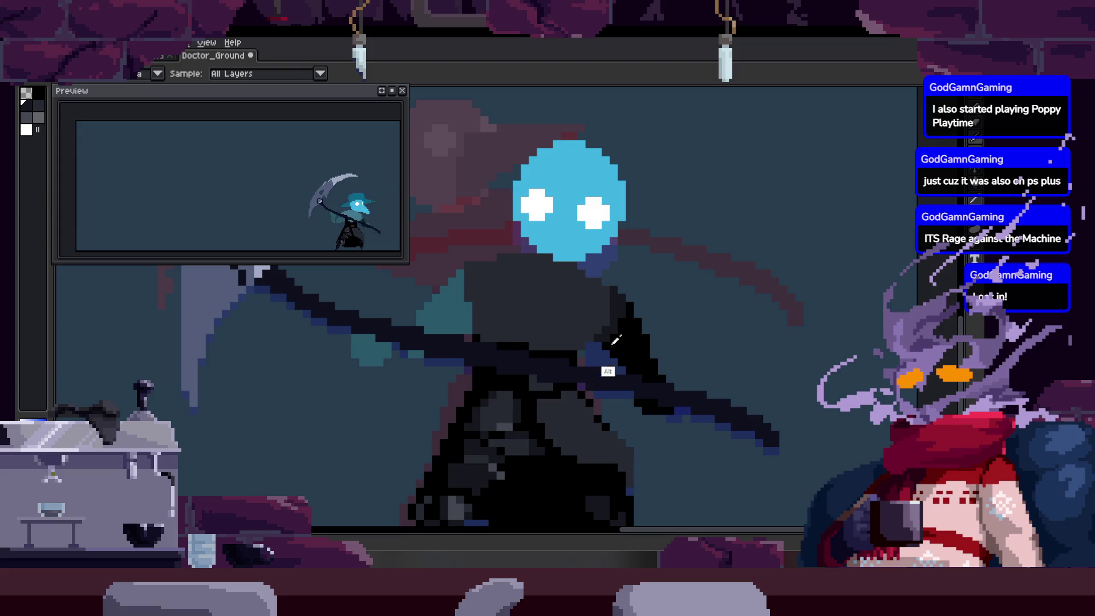
scroll(581, 232, up, 2)
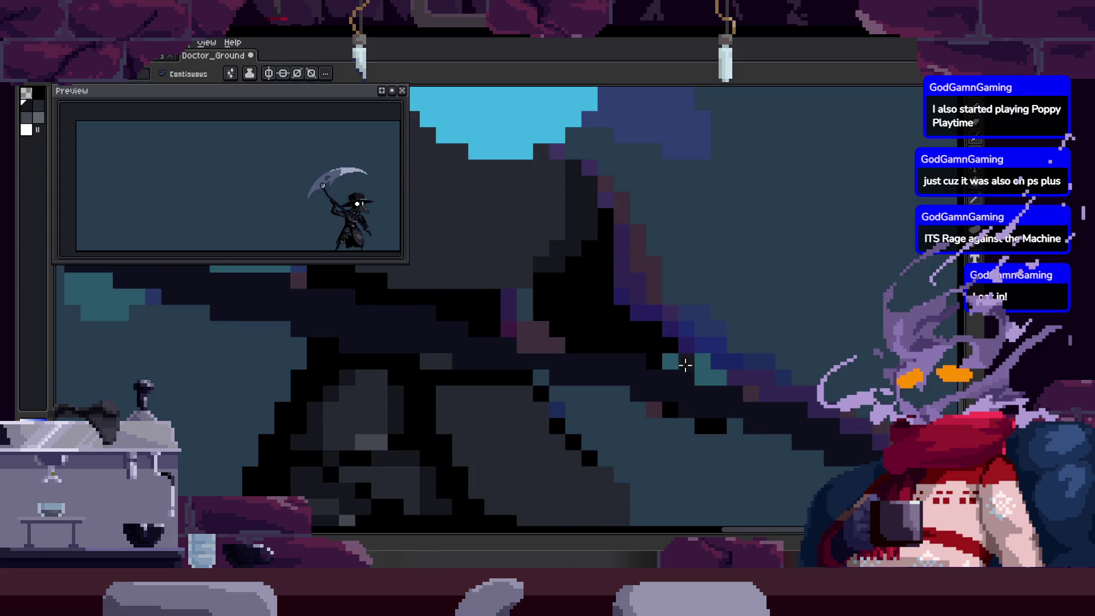
drag(687, 362, 618, 317)
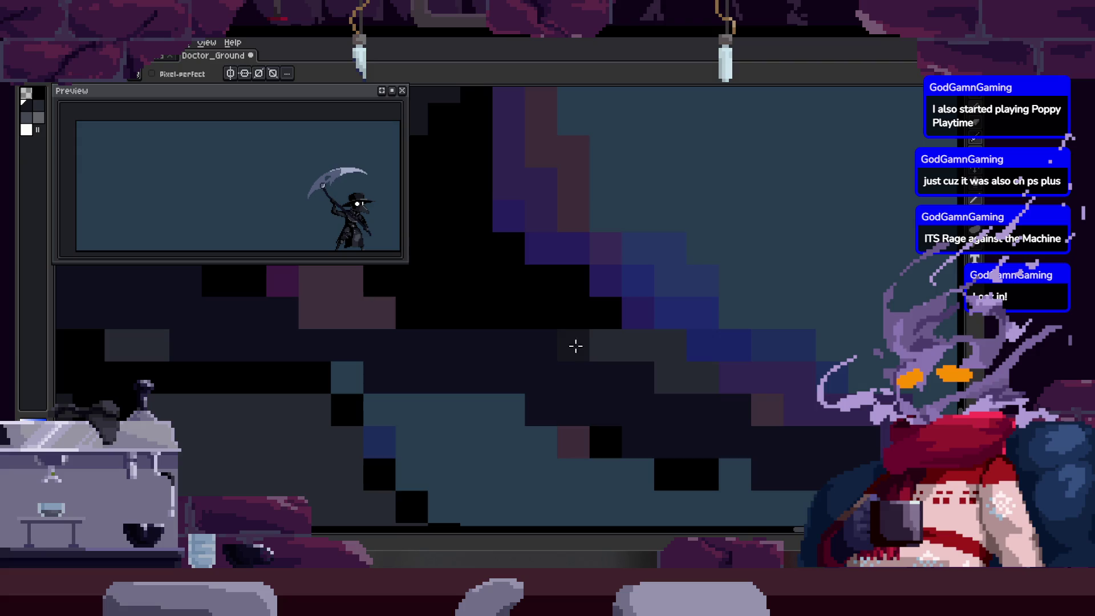
key(ctrl+s)
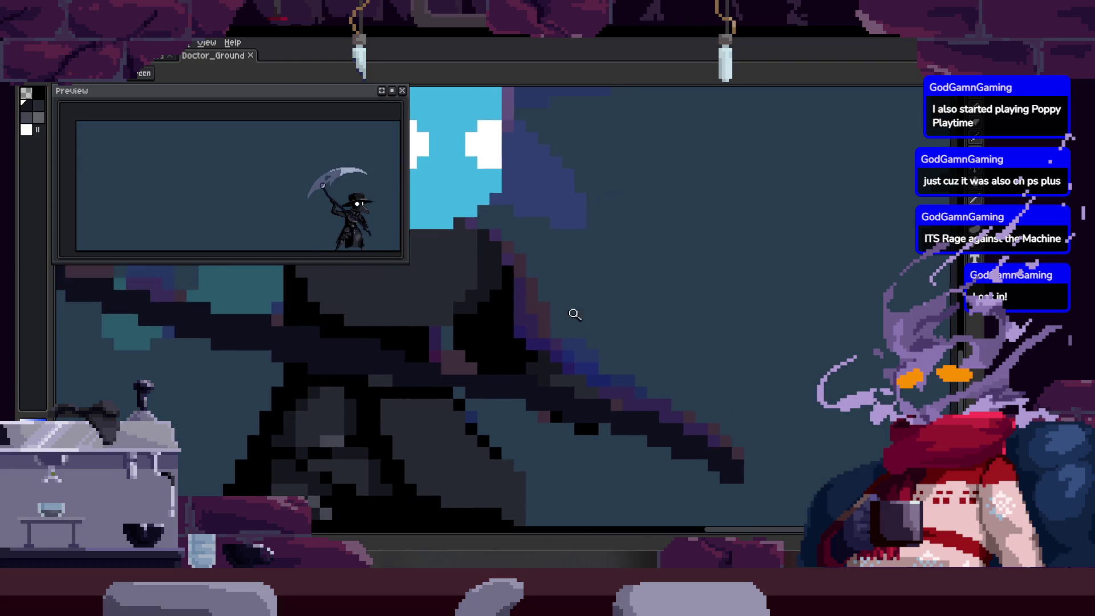
Zoom in and out to inspect the scythe arm, returning to the Pencil.
scroll(582, 286, down, 3)
scroll(586, 267, up, 3)
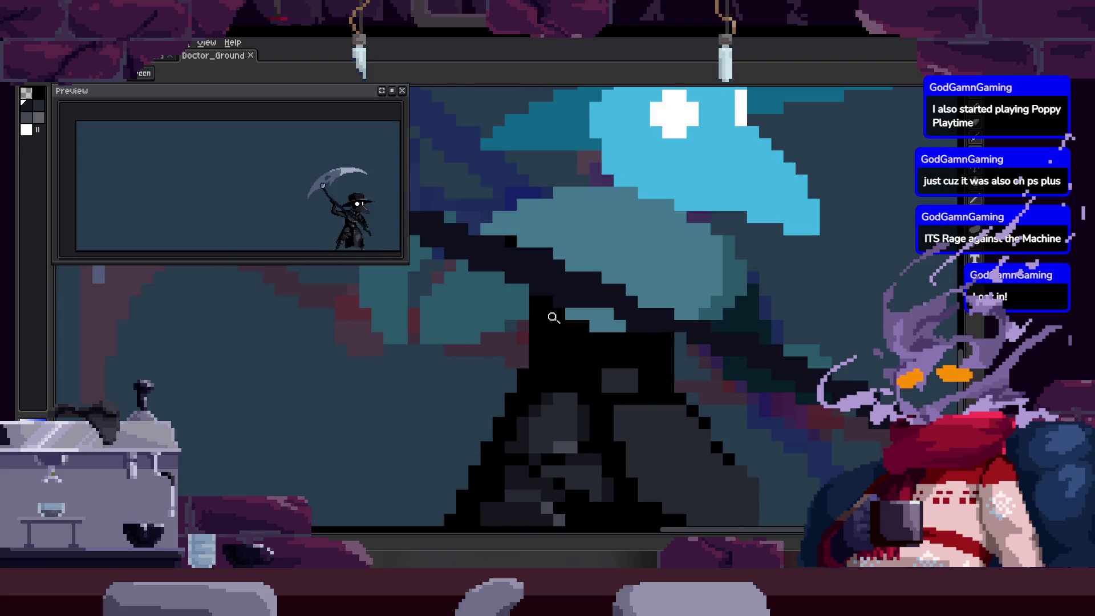
scroll(509, 341, down, 3)
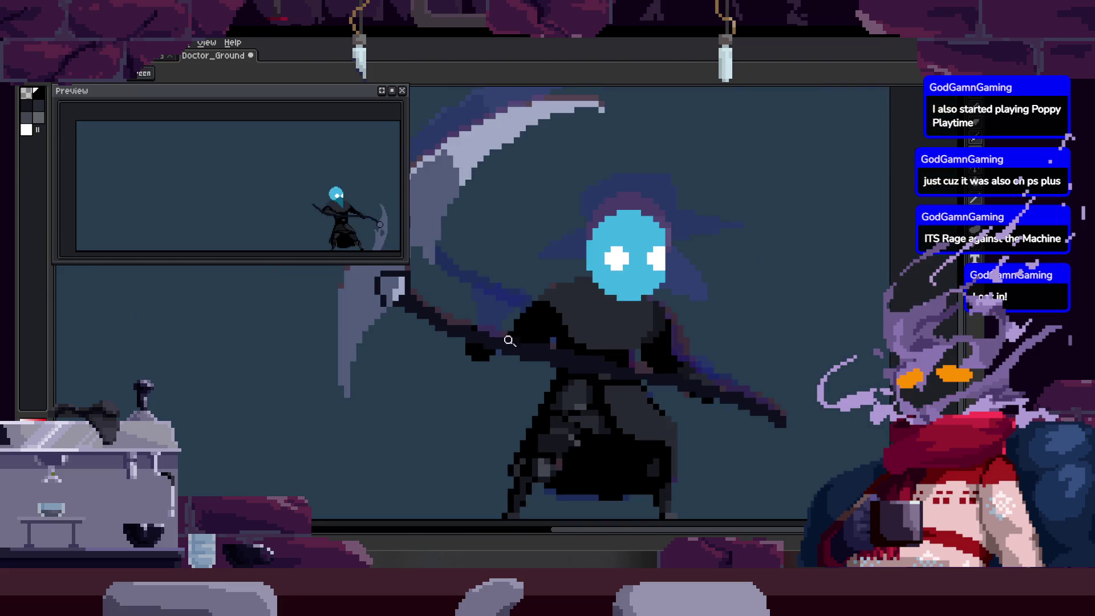
scroll(520, 334, up, 5)
scroll(521, 333, down, 3)
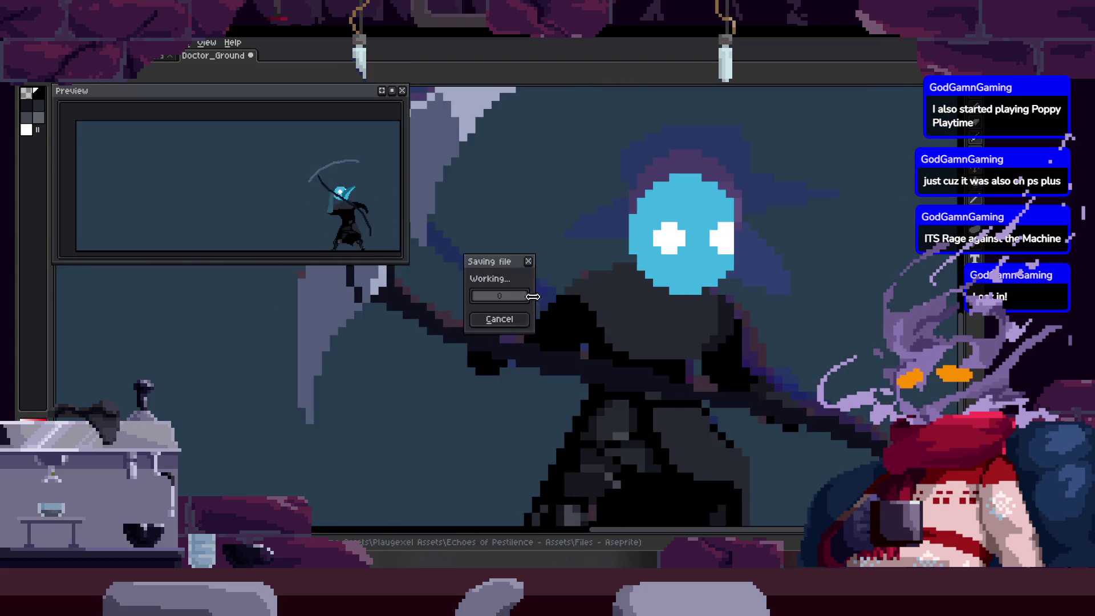
key(b)
scroll(521, 337, up, 3)
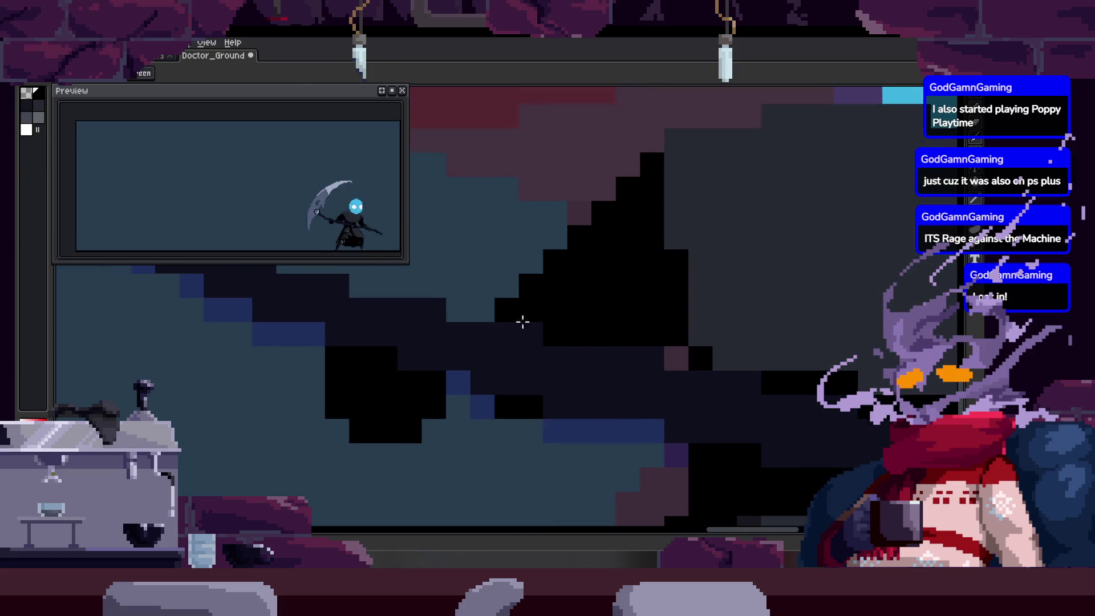
Draw a short vertical stroke on the scythe shaft, then step to the next frame.
key(z)
scroll(548, 362, down, 2)
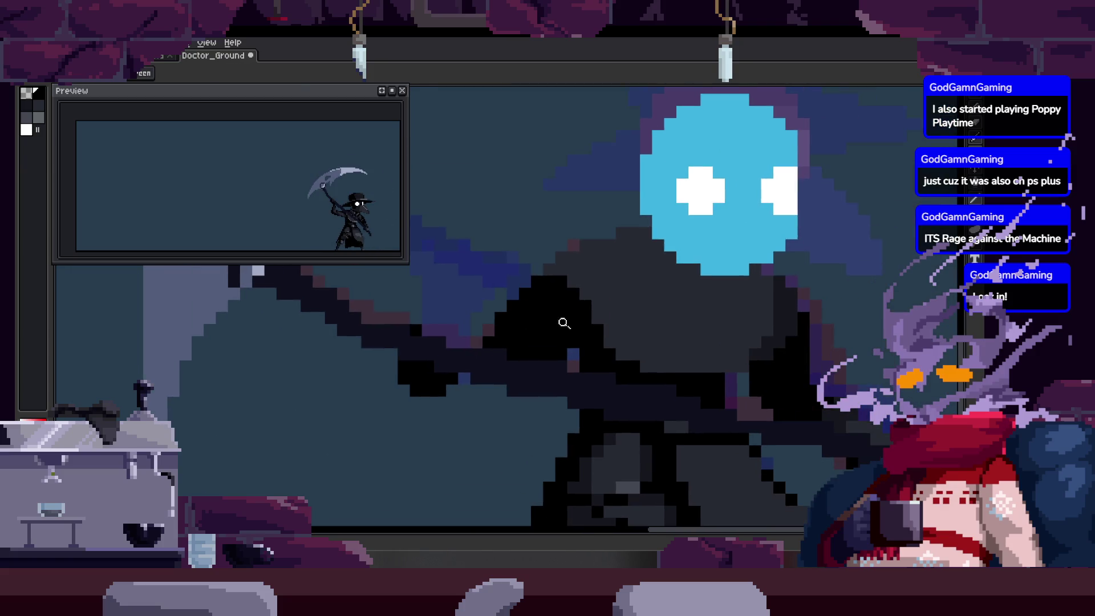
scroll(546, 288, down, 3)
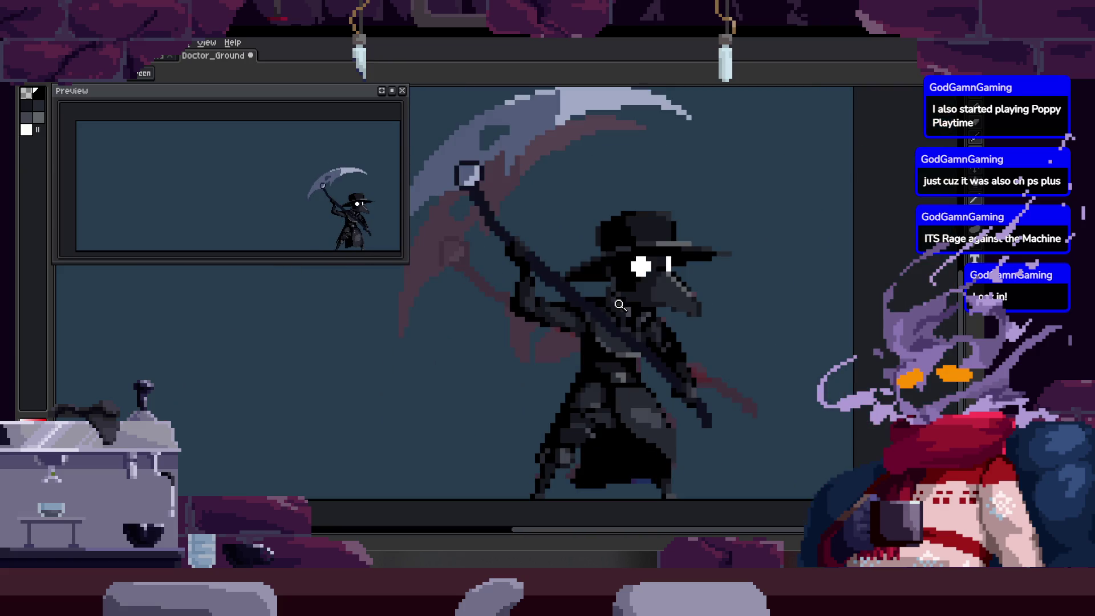
scroll(536, 334, up, 5)
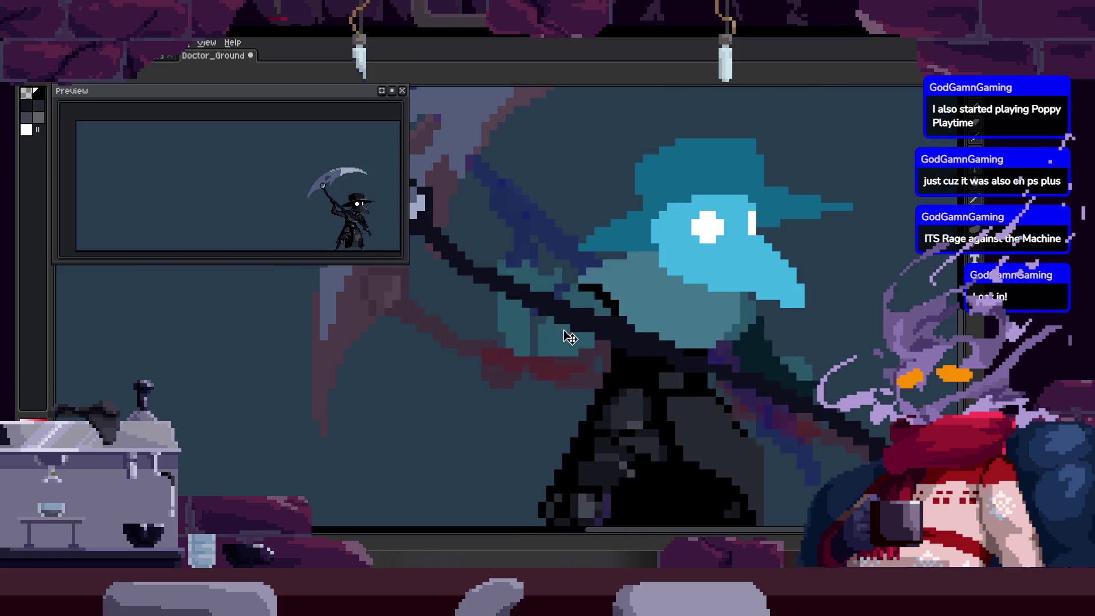
key(b)
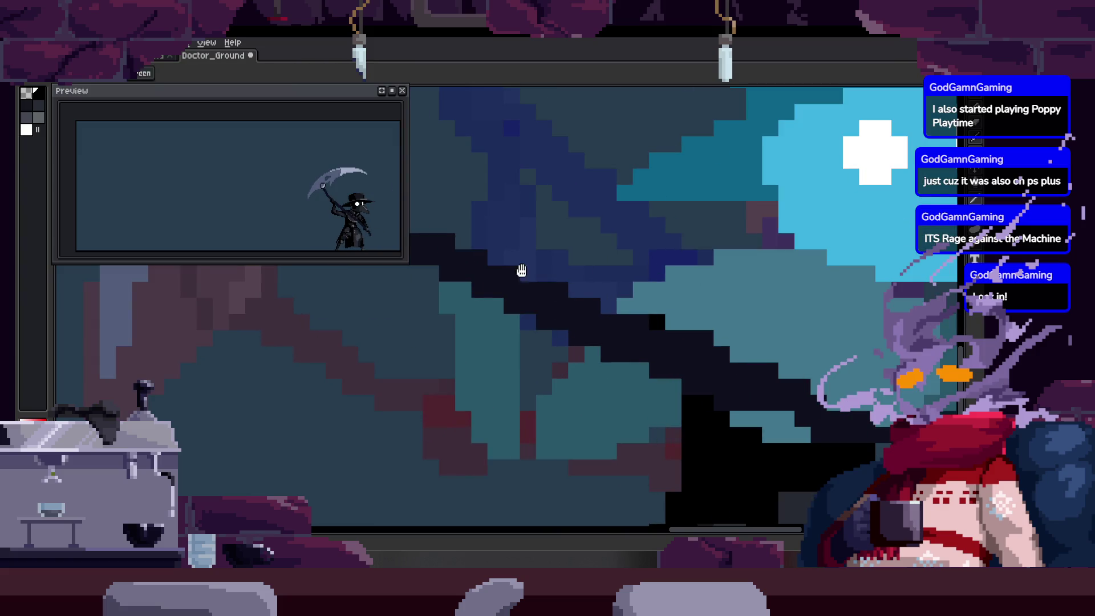
drag(479, 289, 479, 246)
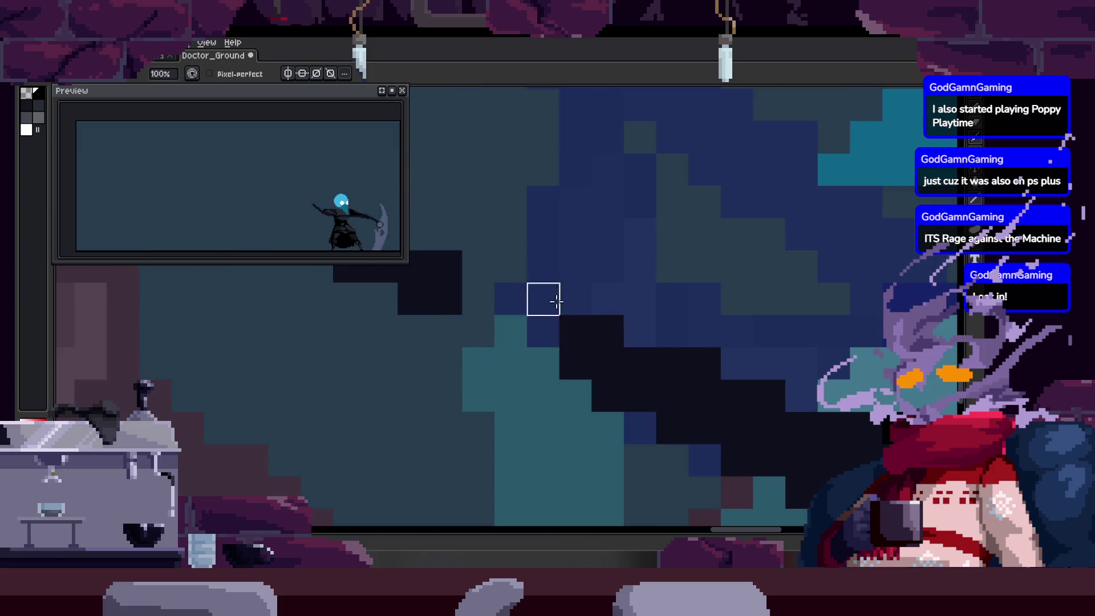
key(ctrl)
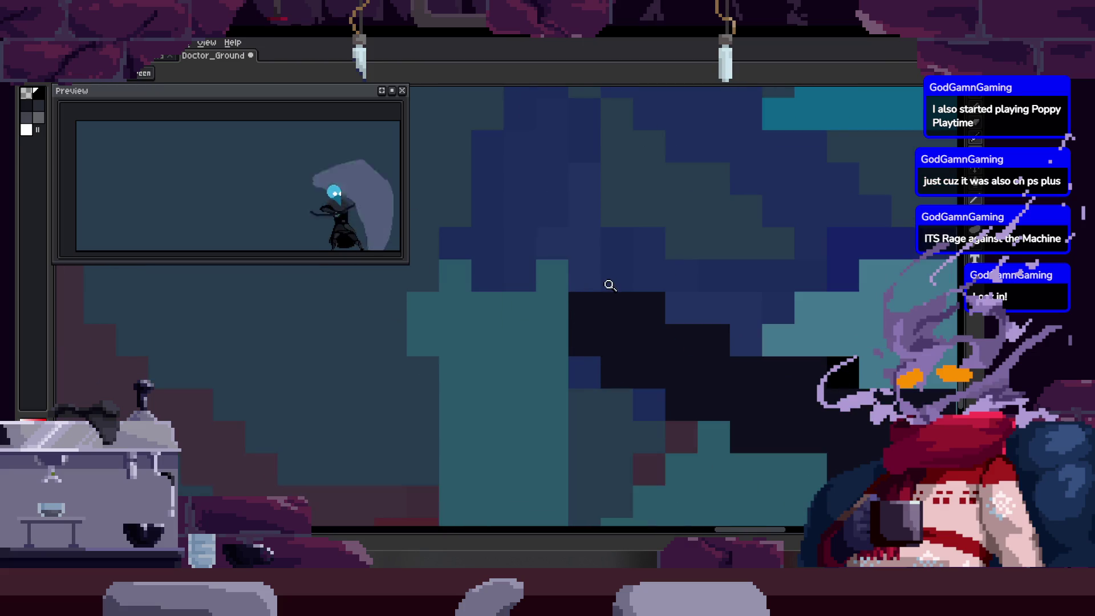
scroll(608, 285, down, 1)
Lift a rectangular block of shaft pixels upward, then select a small dark block.
key(m)
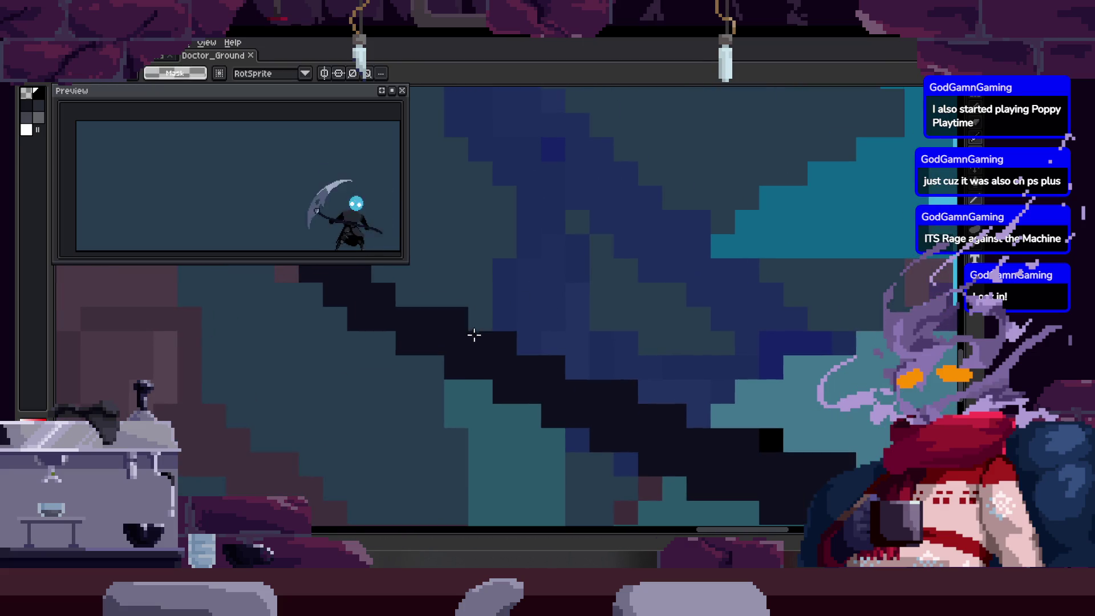
mouse_move(443, 283)
mouse_down()
mouse_move(564, 406)
mouse_move(532, 256)
mouse_up()
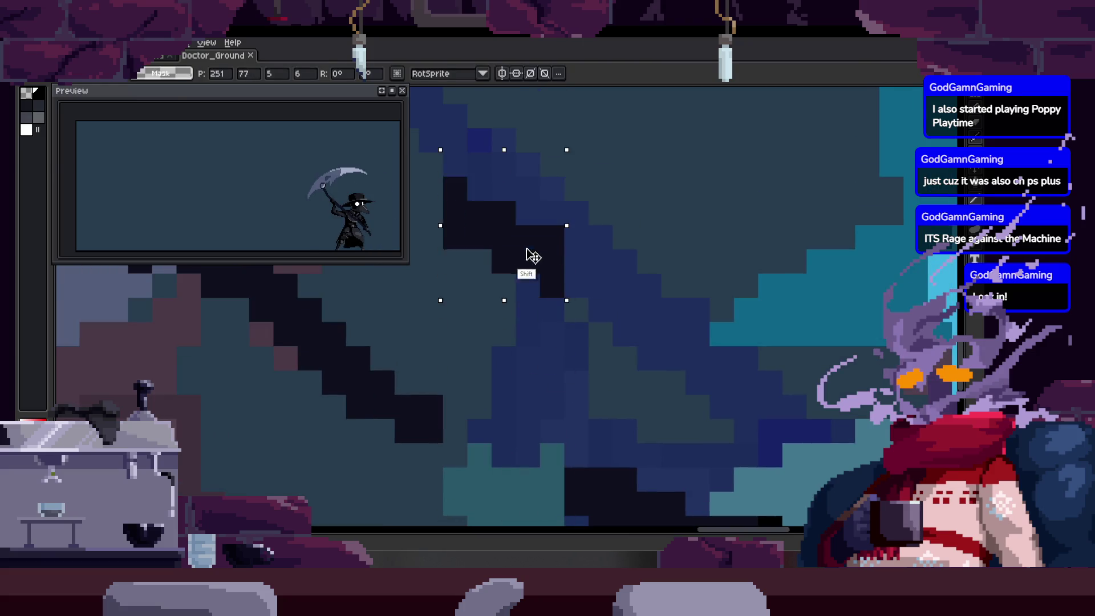
key(ctrl+d)
key(b)
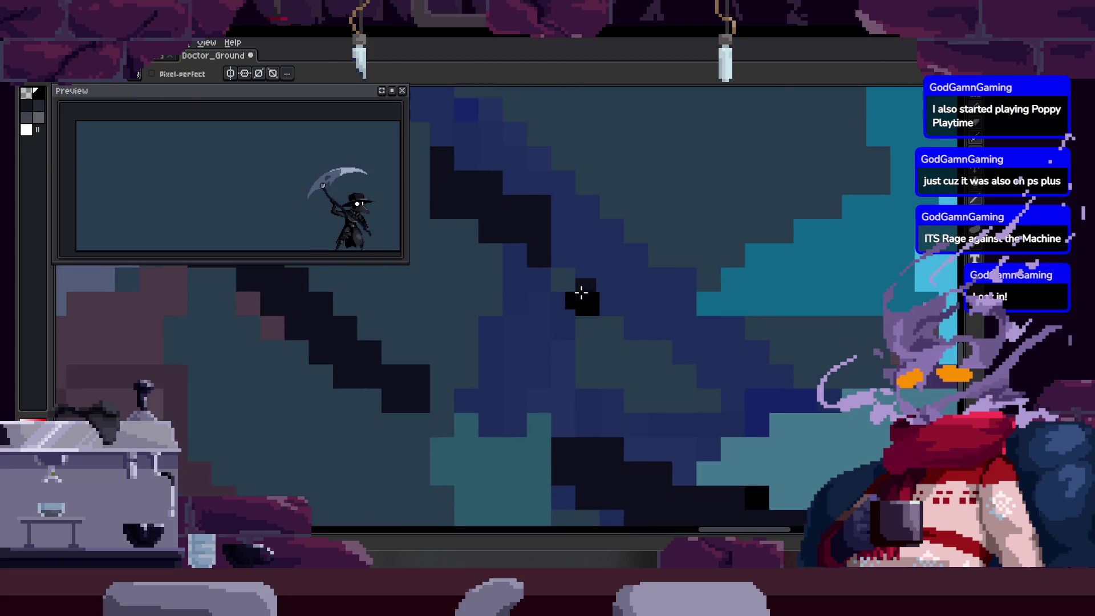
key(m)
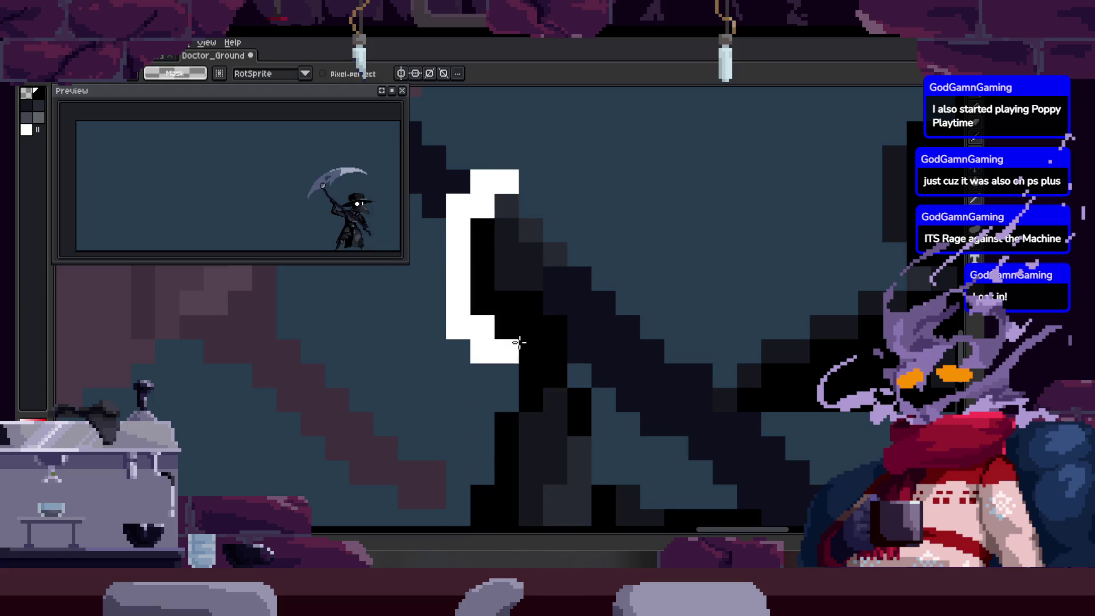
mouse_move(518, 342)
mouse_down()
mouse_move(557, 268)
mouse_move(510, 183)
mouse_move(542, 335)
mouse_move(510, 322)
mouse_up()
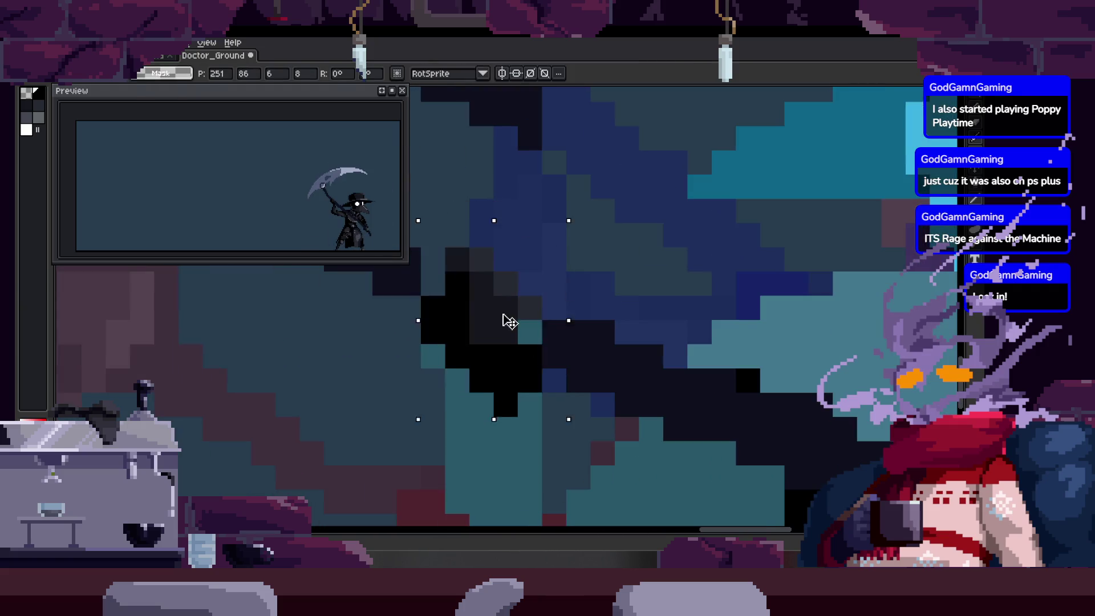
key(b)
scroll(507, 299, up, 1)
Move a shaft block down, undo it, and shift a thin column of shaft pixels down instead.
key(alt)
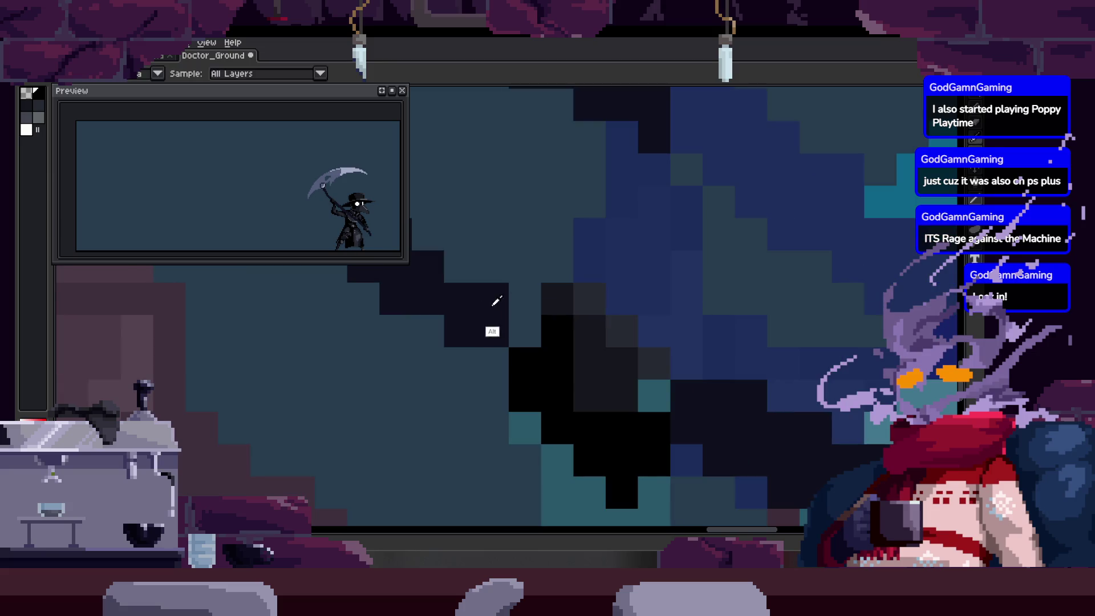
key(m)
scroll(523, 200, down, 1)
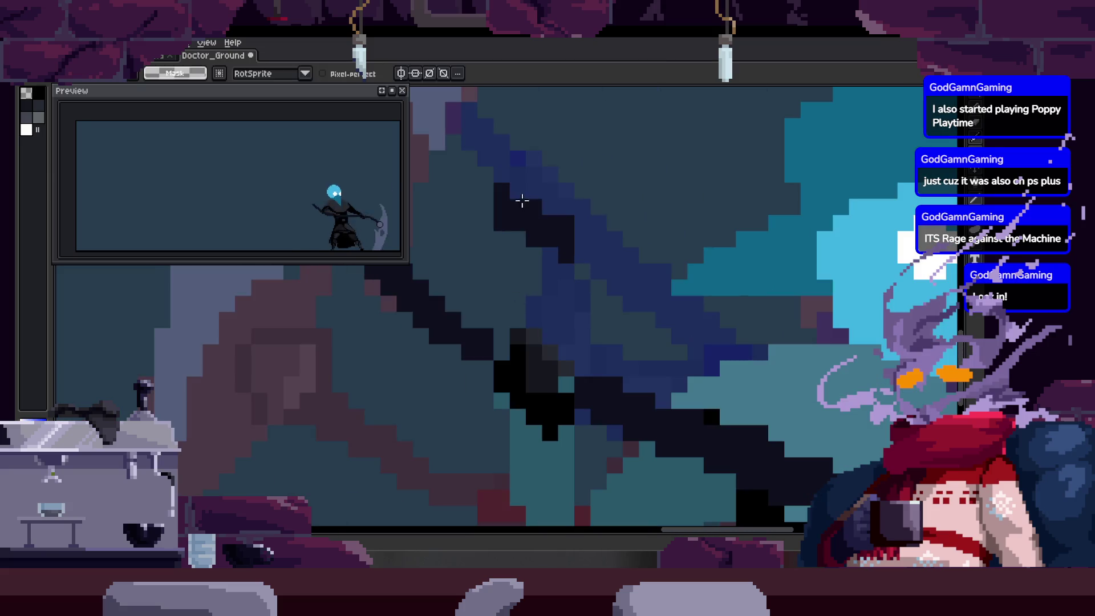
mouse_move(522, 200)
mouse_down()
mouse_move(567, 232)
mouse_move(582, 360)
mouse_up()
drag(583, 399, 584, 393)
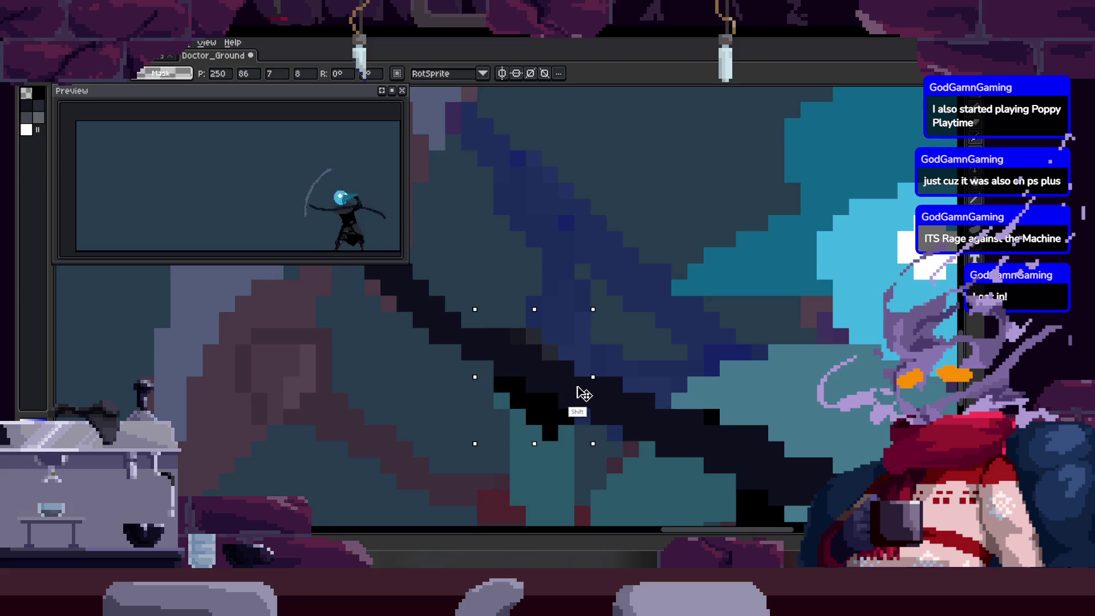
key(ctrl+z)
key(ctrl+d)
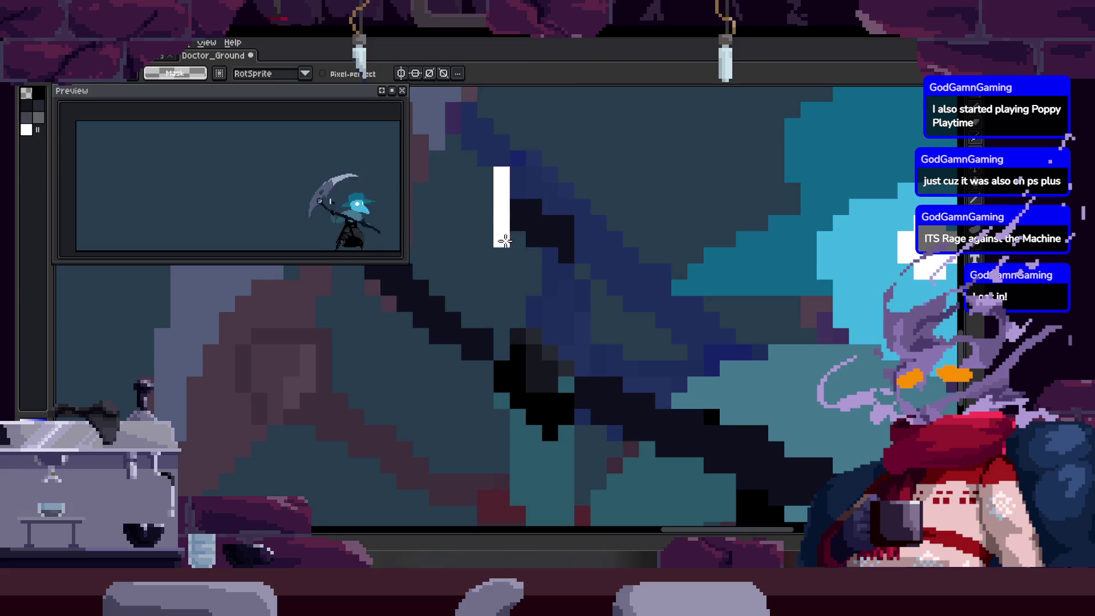
drag(502, 187, 508, 319)
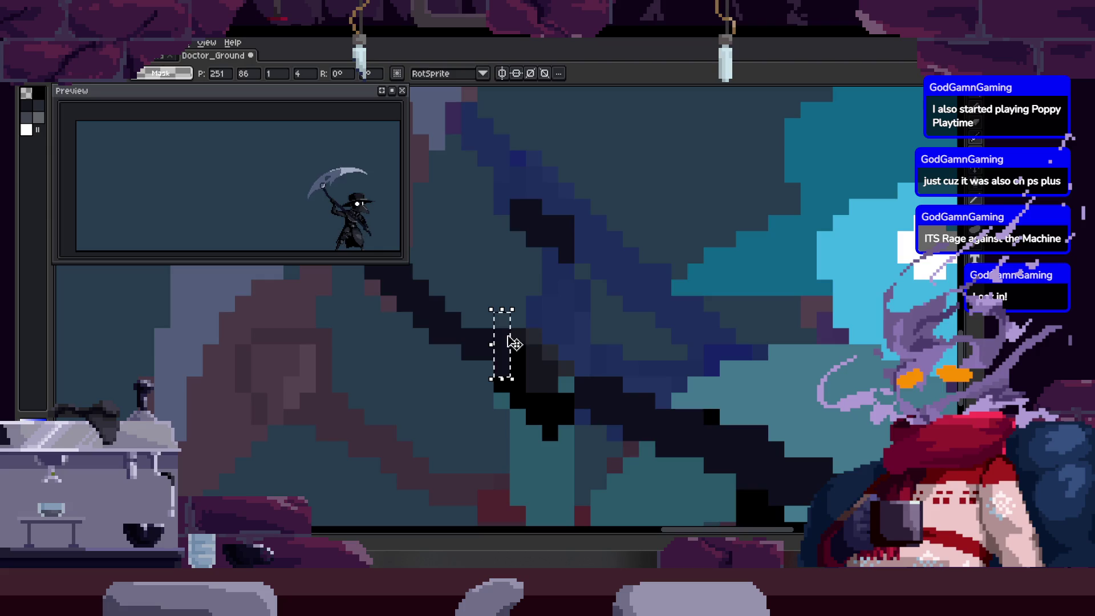
key(b)
Lasso an irregular area of the scythe and zoom in close to check the shaft.
scroll(525, 342, up, 1)
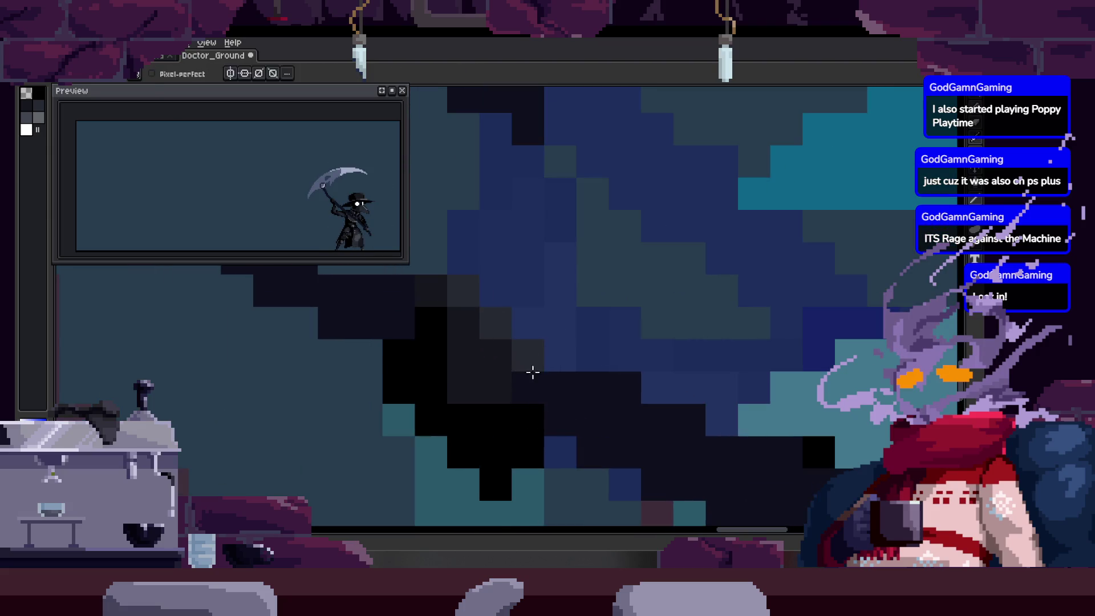
scroll(532, 372, down, 1)
key(q)
drag(521, 244, 530, 122)
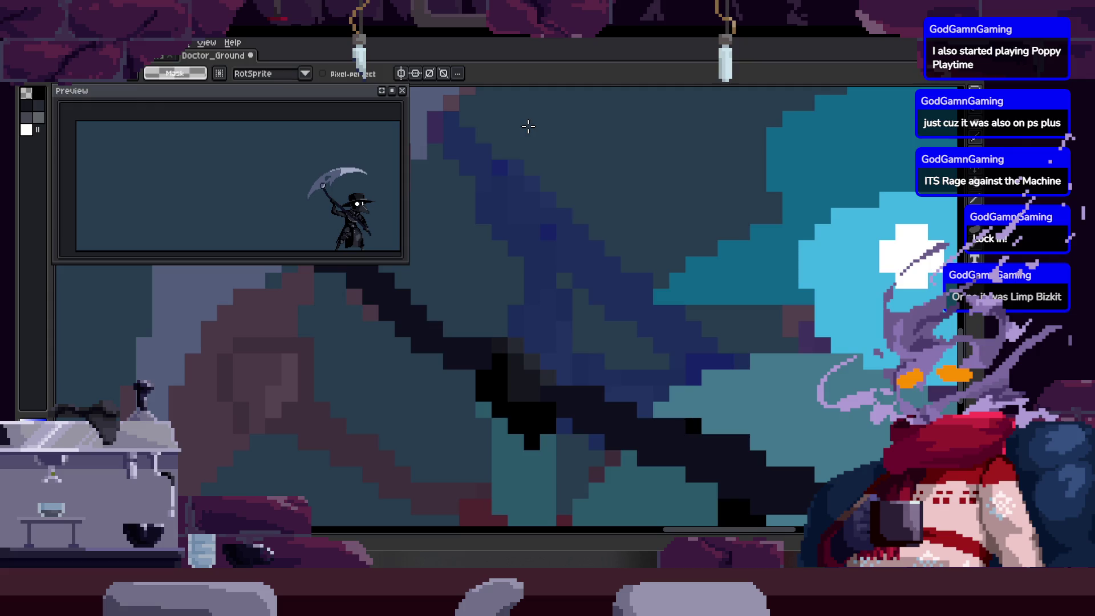
key(z)
click(454, 210)
click(490, 244)
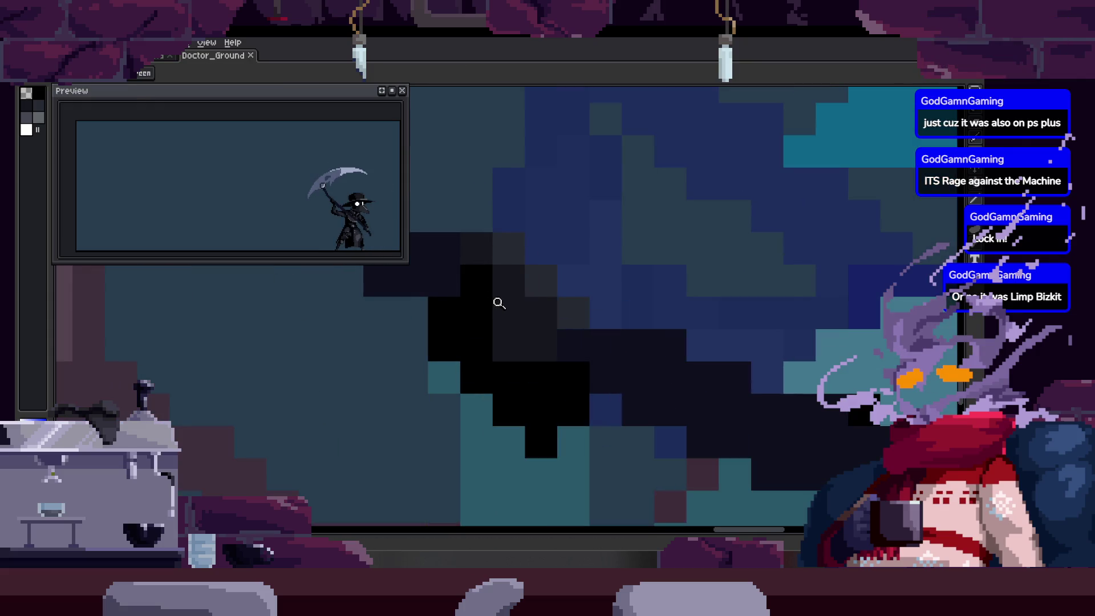
scroll(514, 325, down, 1)
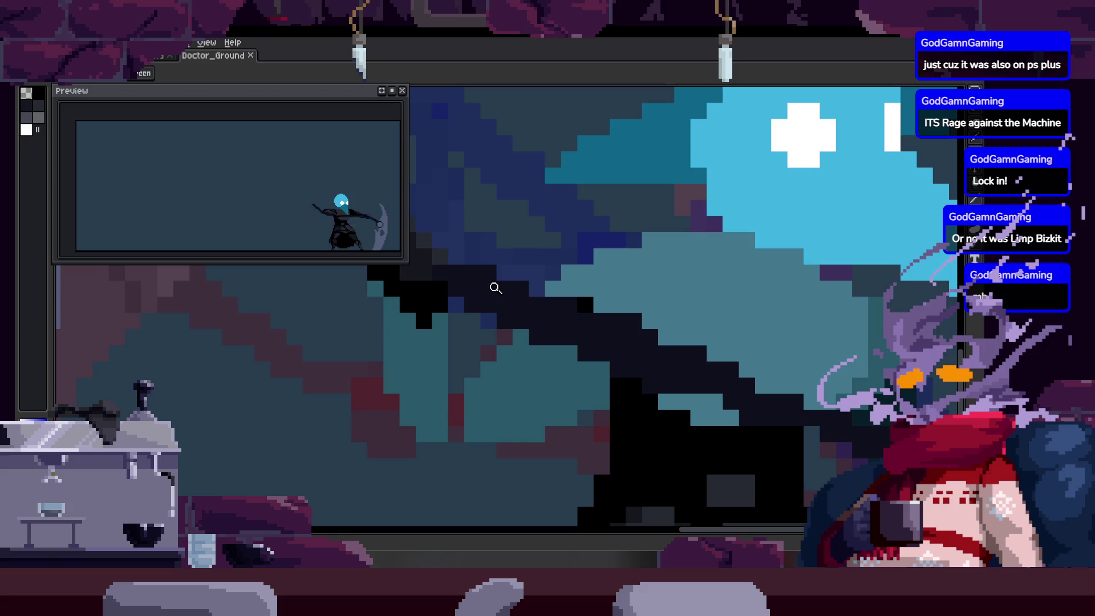
scroll(432, 367, up, 1)
scroll(415, 313, down, 1)
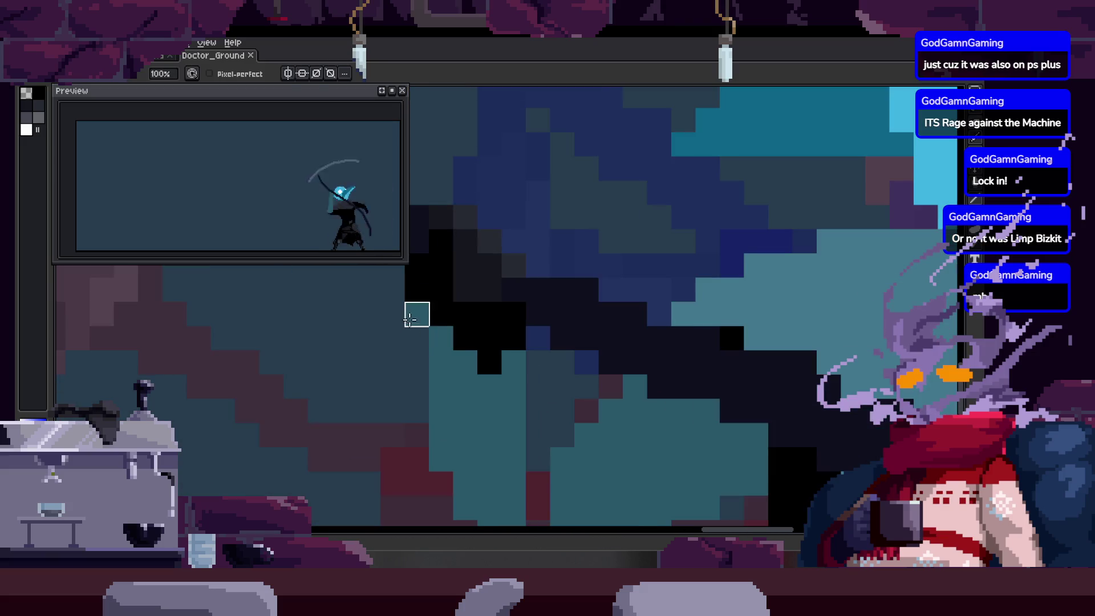
scroll(411, 320, up, 1)
Save the Doctor_Ground sprite with Ctrl+S, then zoom in and out on the canvas.
key(b)
key(ctrl+s)
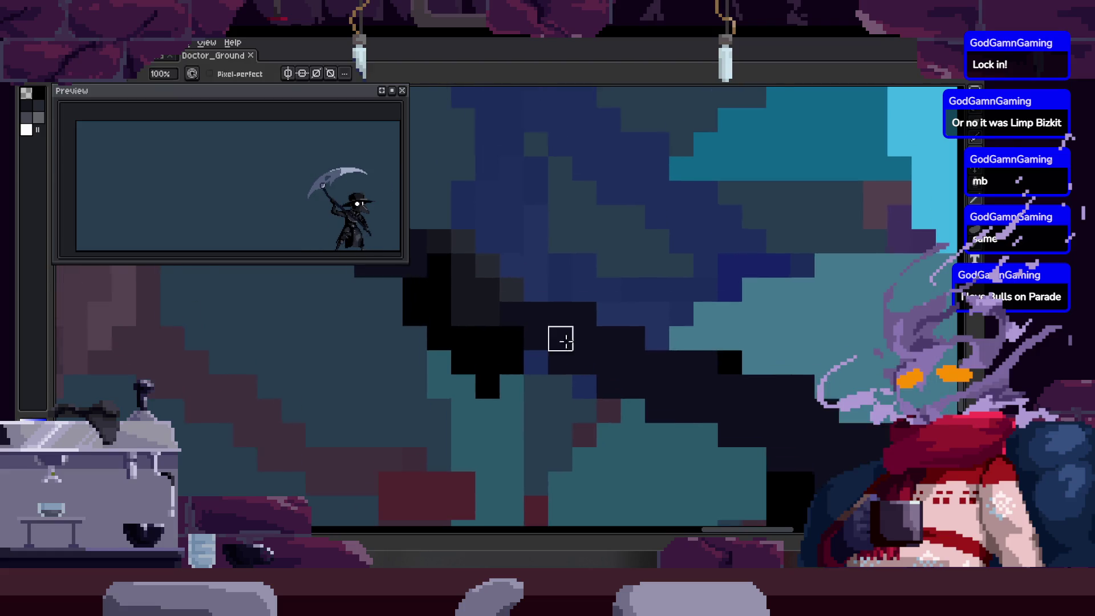
scroll(559, 331, down, 3)
scroll(578, 325, up, 4)
scroll(578, 325, down, 3)
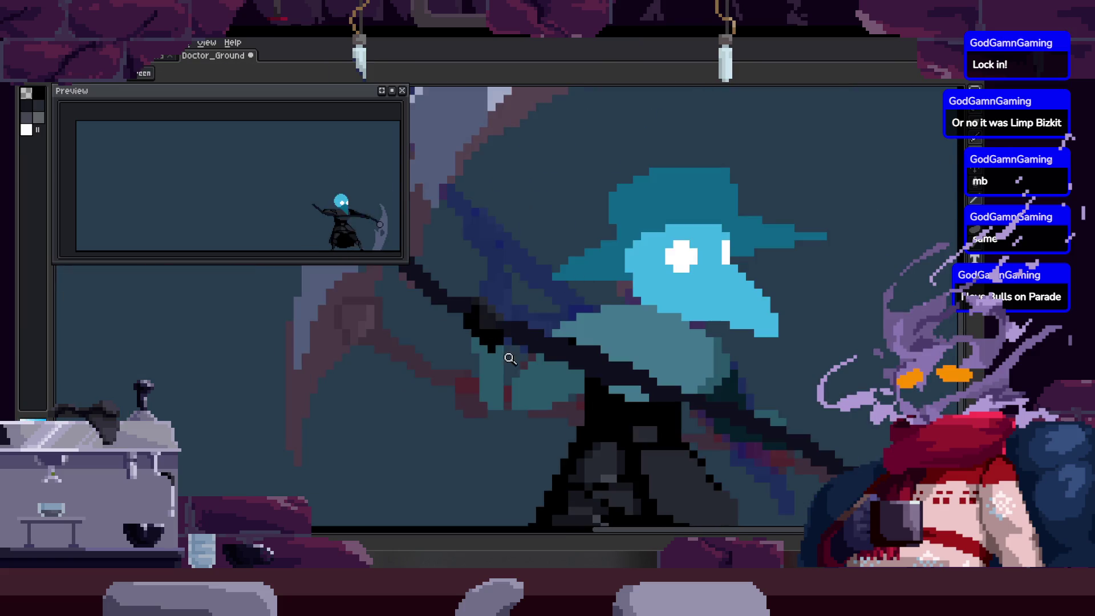
Paint a dark stroke down the scythe shaft and zoom out.
scroll(508, 347, up, 2)
scroll(525, 268, down, 2)
scroll(518, 289, up, 3)
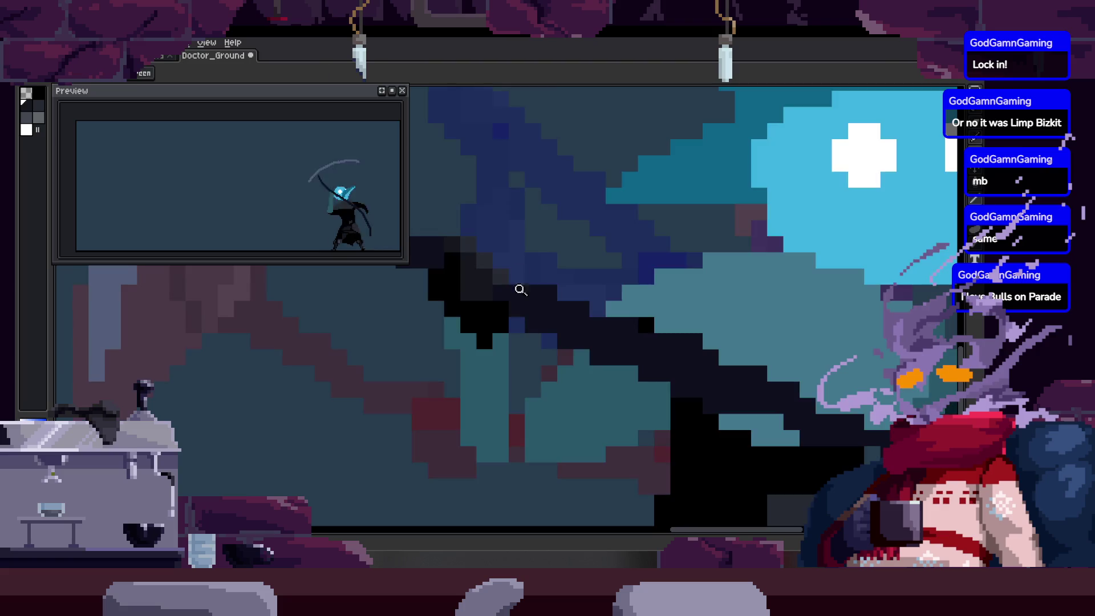
mouse_move(485, 374)
mouse_down()
mouse_move(459, 350)
mouse_move(477, 446)
mouse_up()
scroll(493, 411, down, 1)
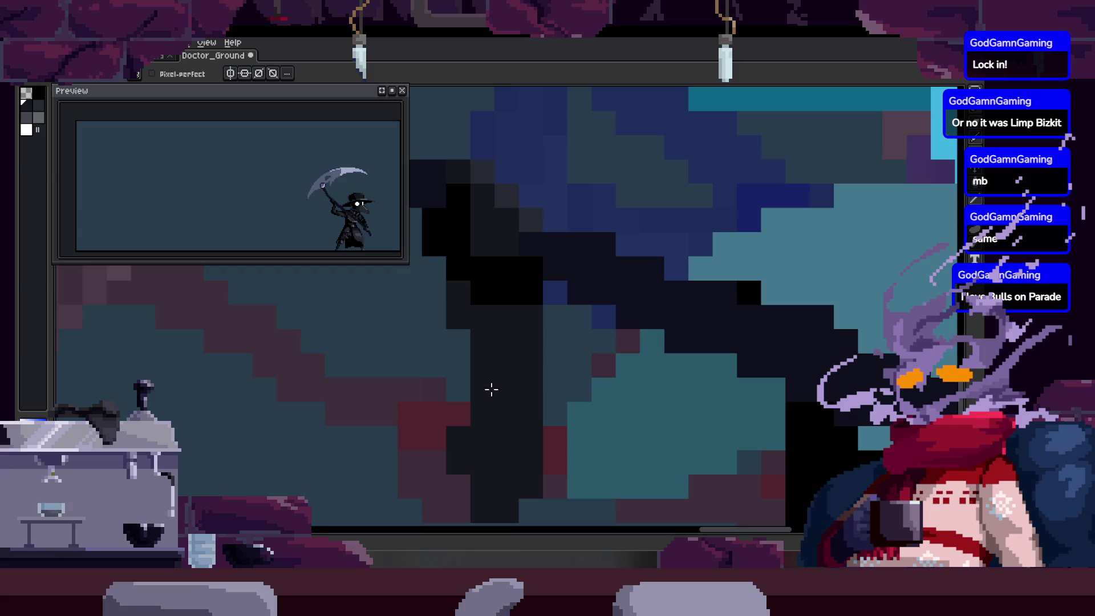
key(z)
scroll(481, 340, down, 2)
Undo the recent scythe edits while panning up over the scythe to compare.
key(ctrl+z)
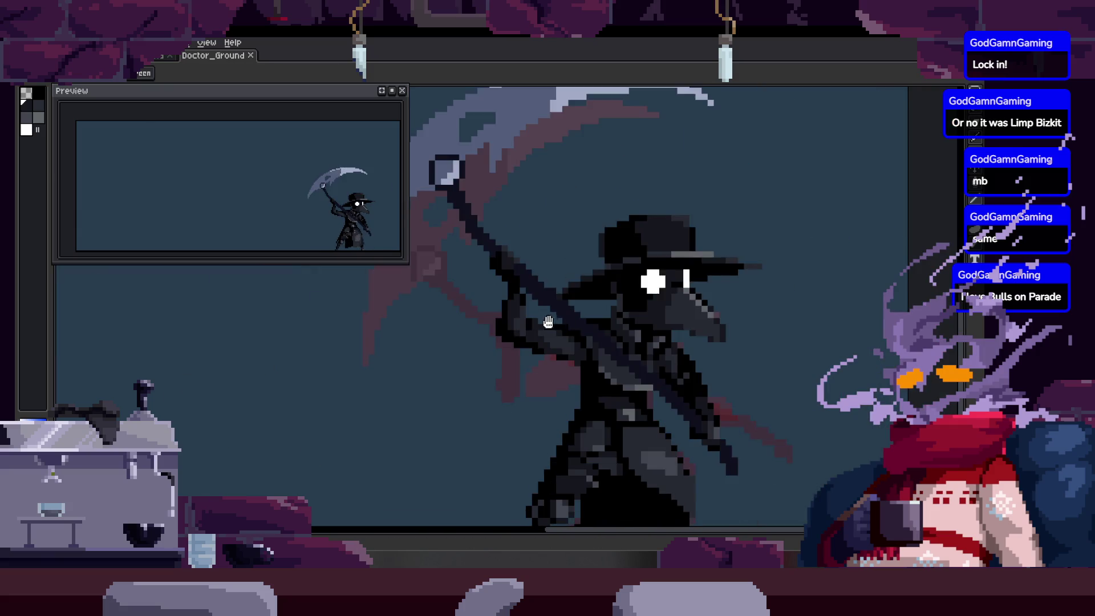
key(ctrl+z)
scroll(542, 398, up, 4)
drag(533, 424, 528, 370)
key(b)
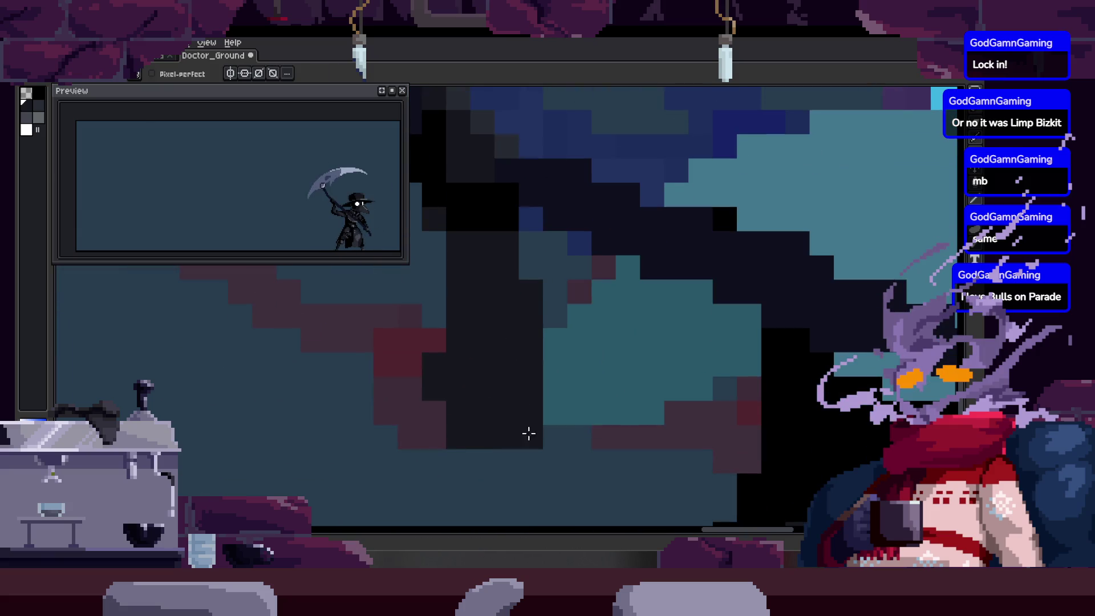
key(z)
key(ctrl+z)
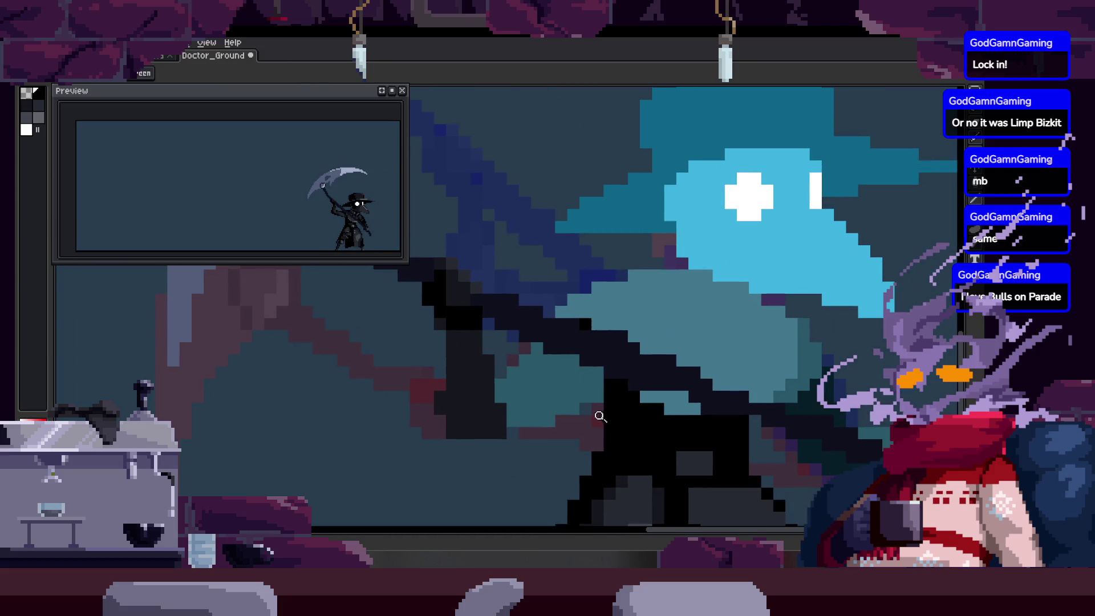
key(ctrl+z)
key(ctrl+z)
Zoom around the scythe, redoing and undoing an edit to compare versions.
scroll(508, 422, down, 3)
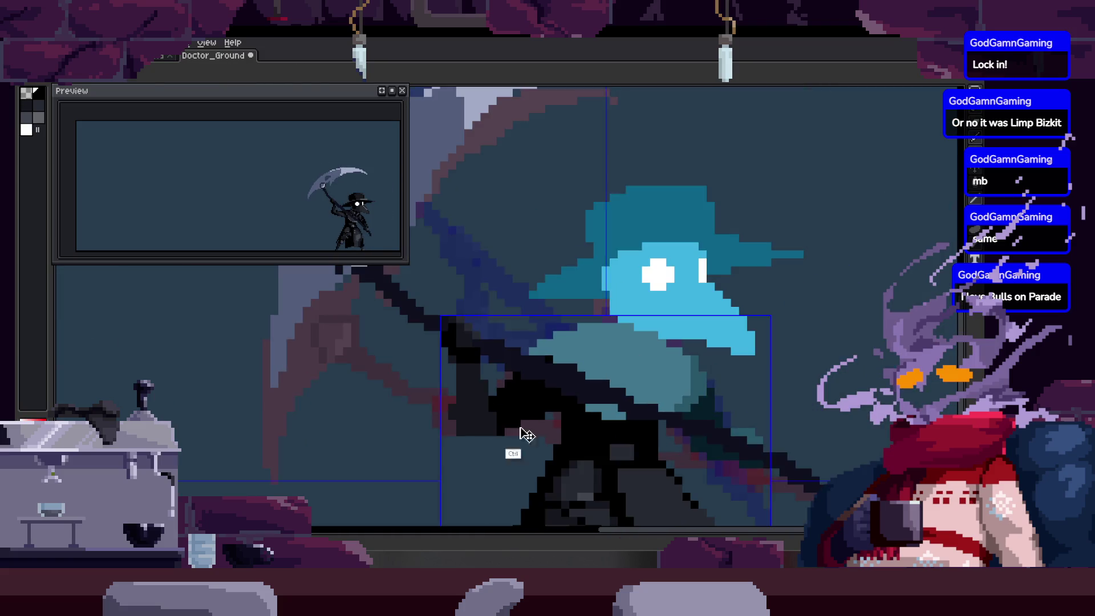
scroll(515, 414, up, 2)
scroll(515, 414, up, 1)
scroll(515, 398, down, 2)
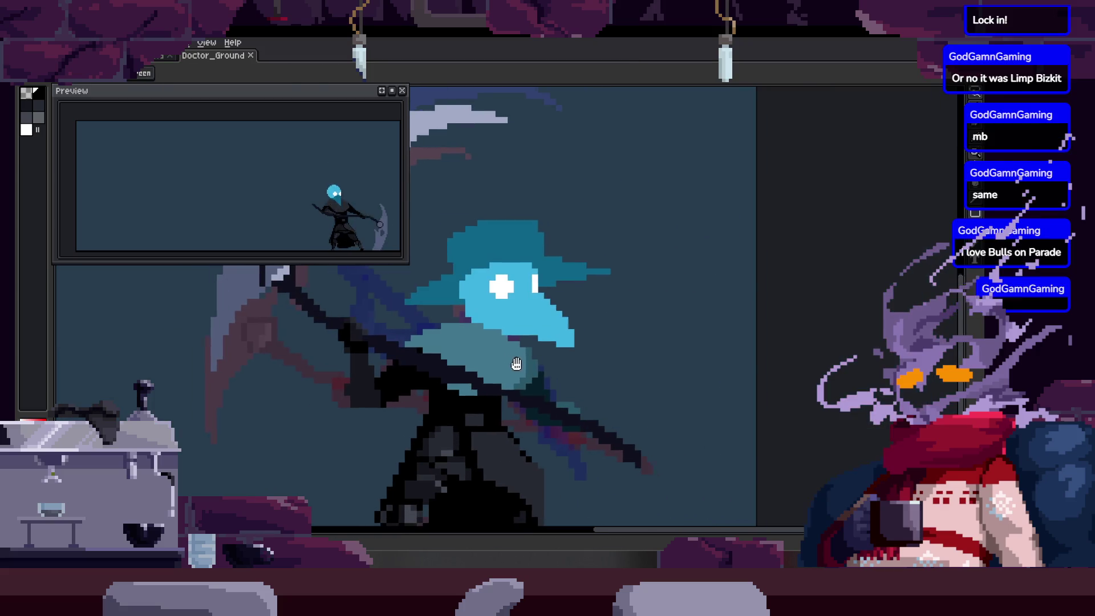
scroll(548, 379, down, 1)
scroll(570, 380, up, 4)
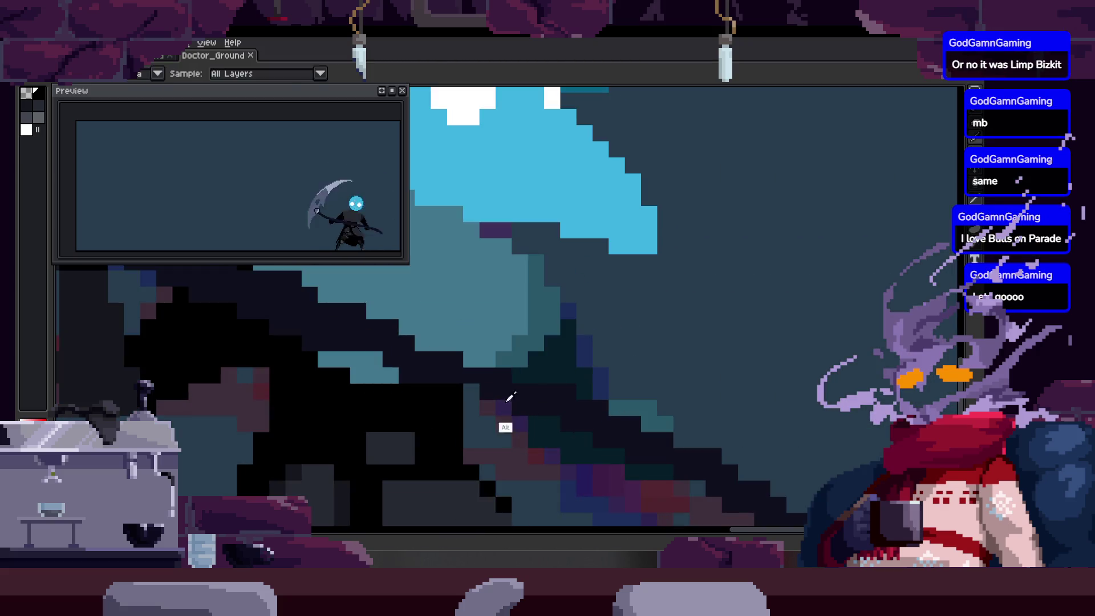
key(b)
key(ctrl+y)
key(alt)
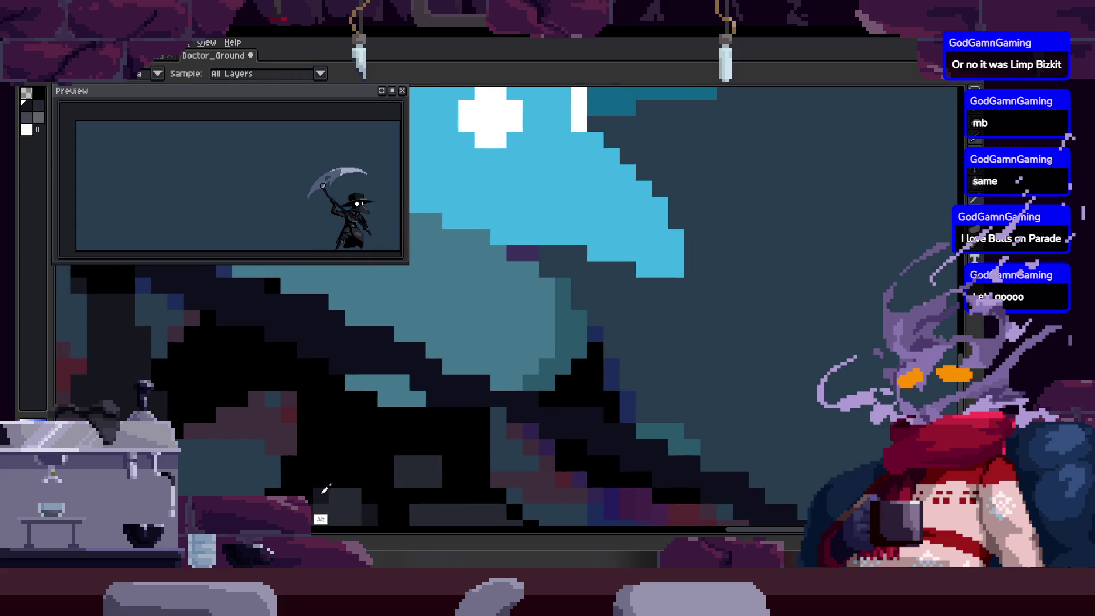
key(ctrl+z)
Undo back to the saved black-hat pose, play the attack, and show the tagged timeline.
drag(459, 371, 544, 327)
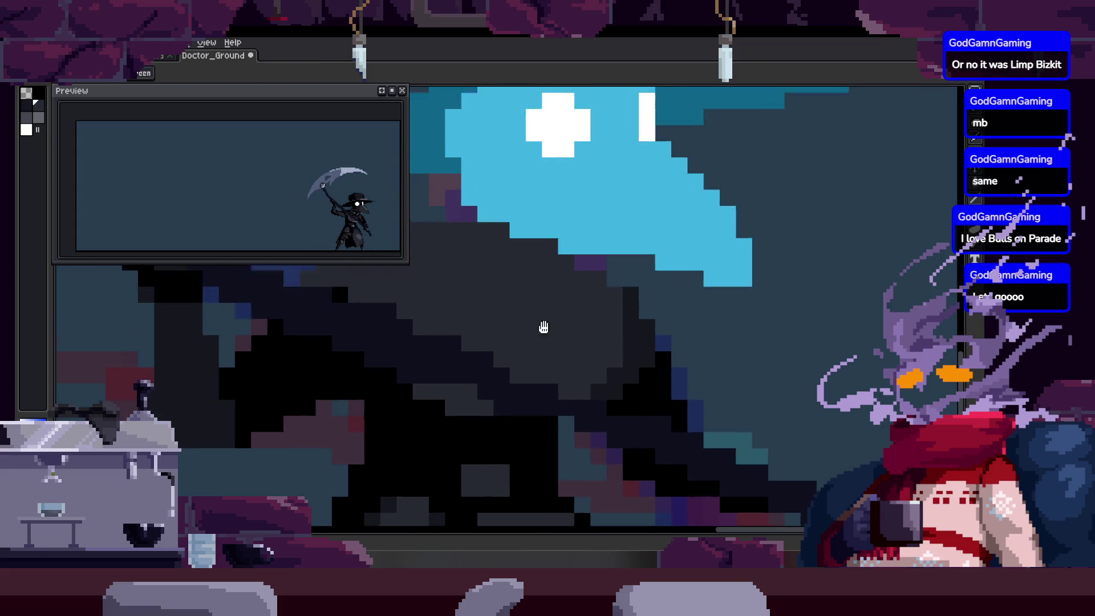
scroll(582, 382, down, 3)
key(ctrl)
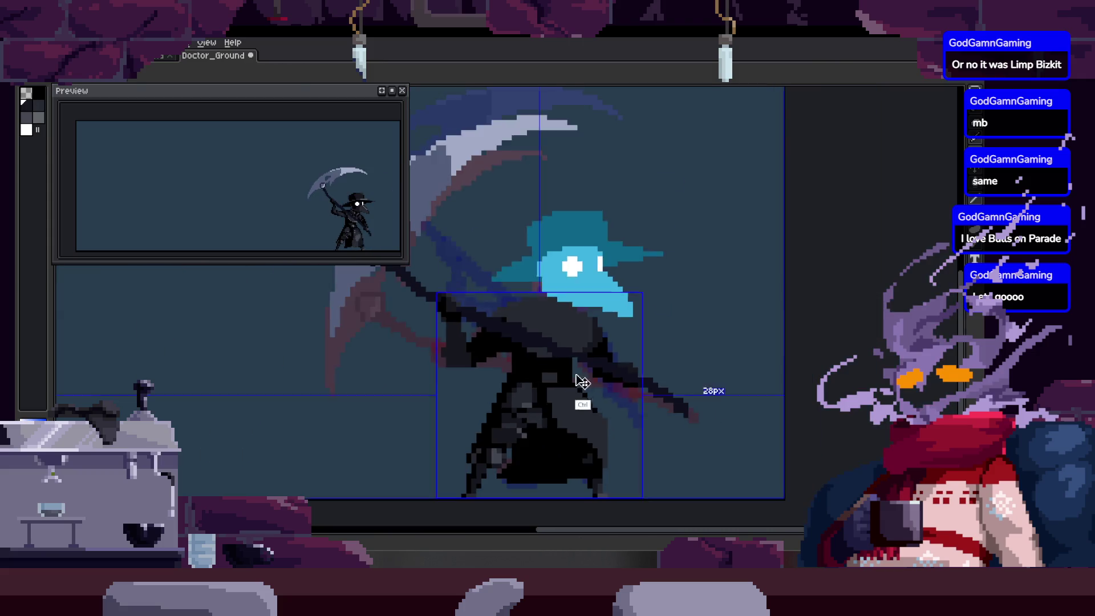
key(ctrl+z)
scroll(578, 377, down, 1)
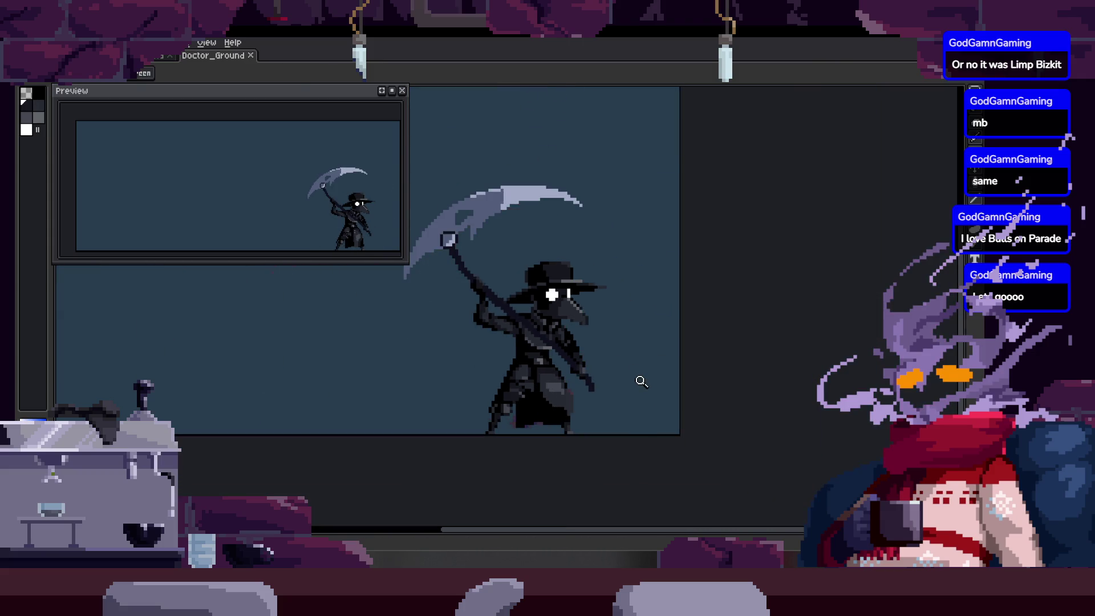
key(Return)
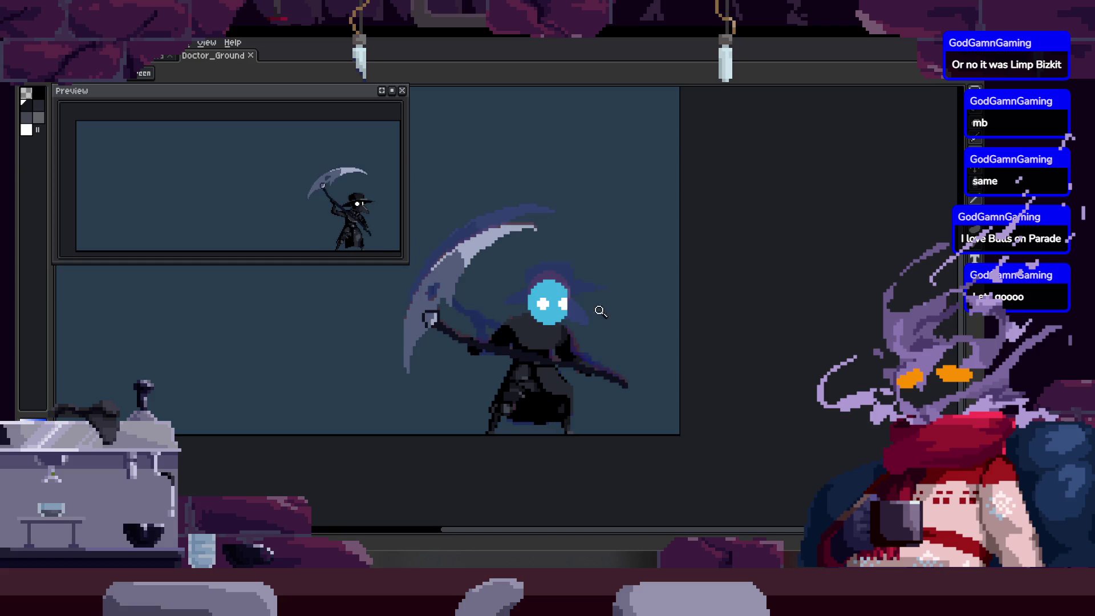
scroll(599, 310, up, 2)
scroll(505, 351, down, 1)
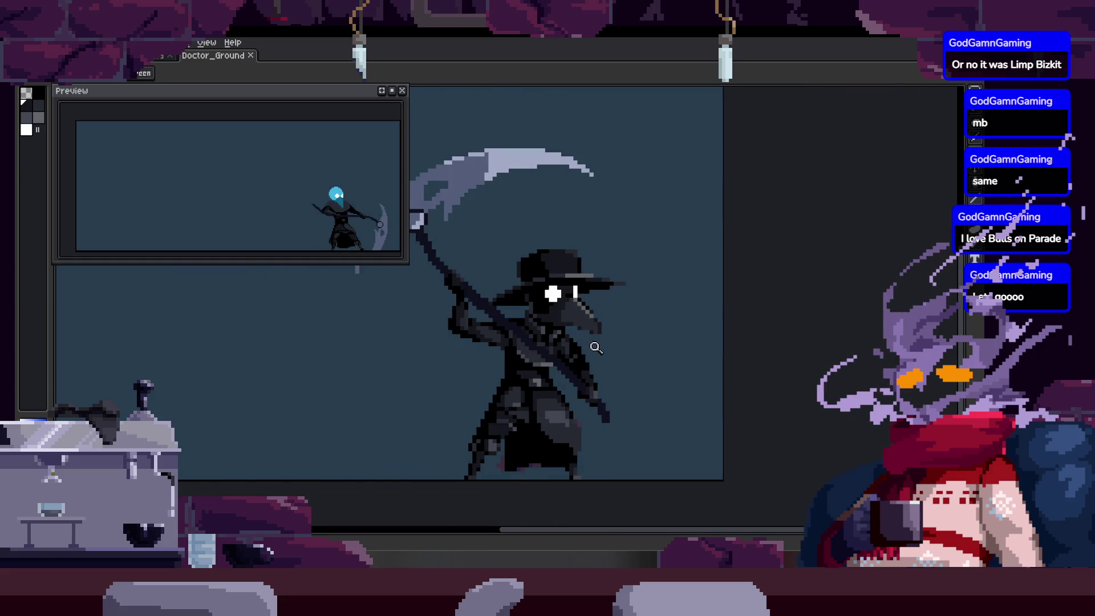
key(Tab)
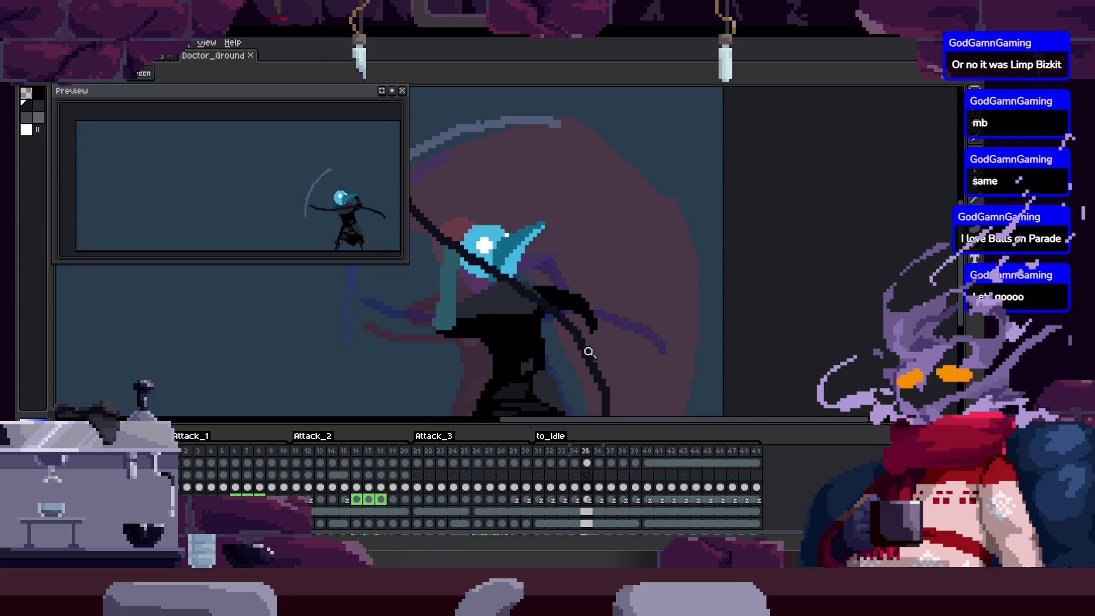
Hide the timeline and zoom in on the plague doctor as the attack plays.
key(Tab)
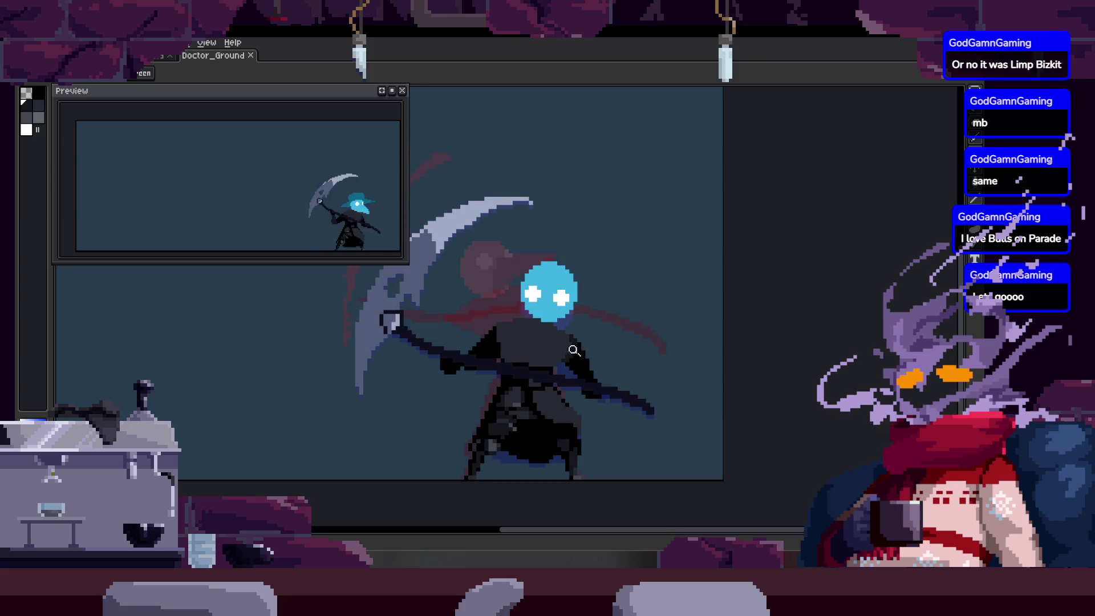
scroll(519, 303, up, 3)
key(b)
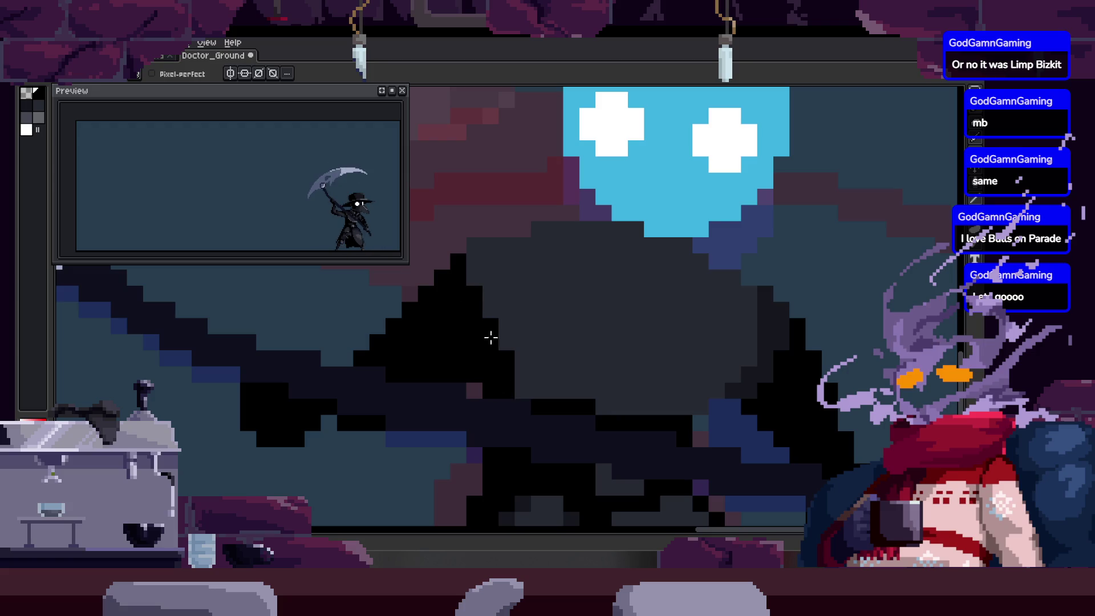
scroll(493, 333, up, 1)
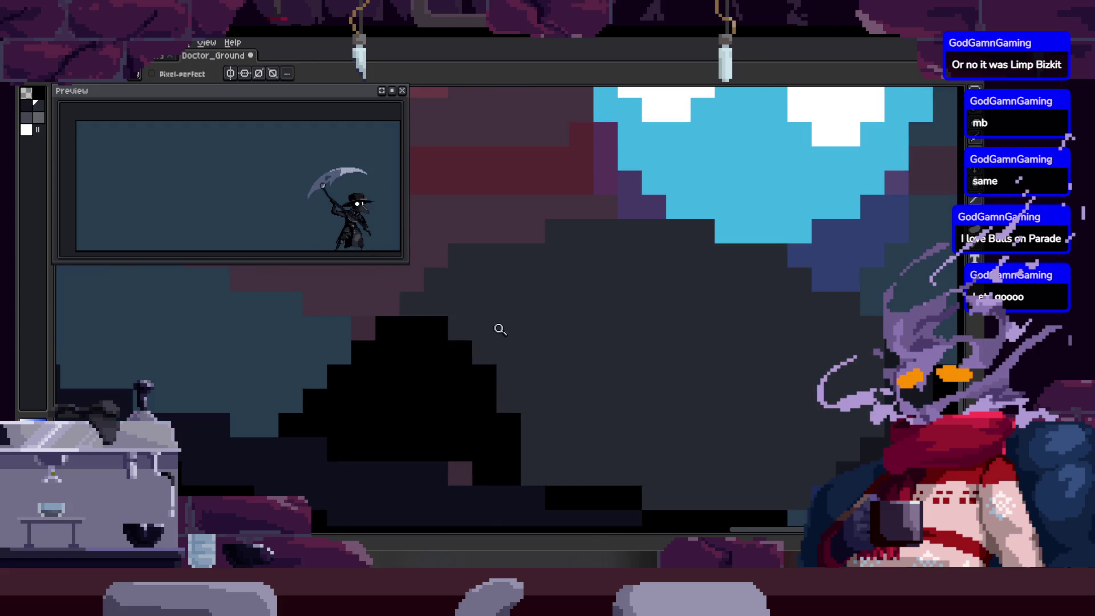
scroll(500, 329, down, 4)
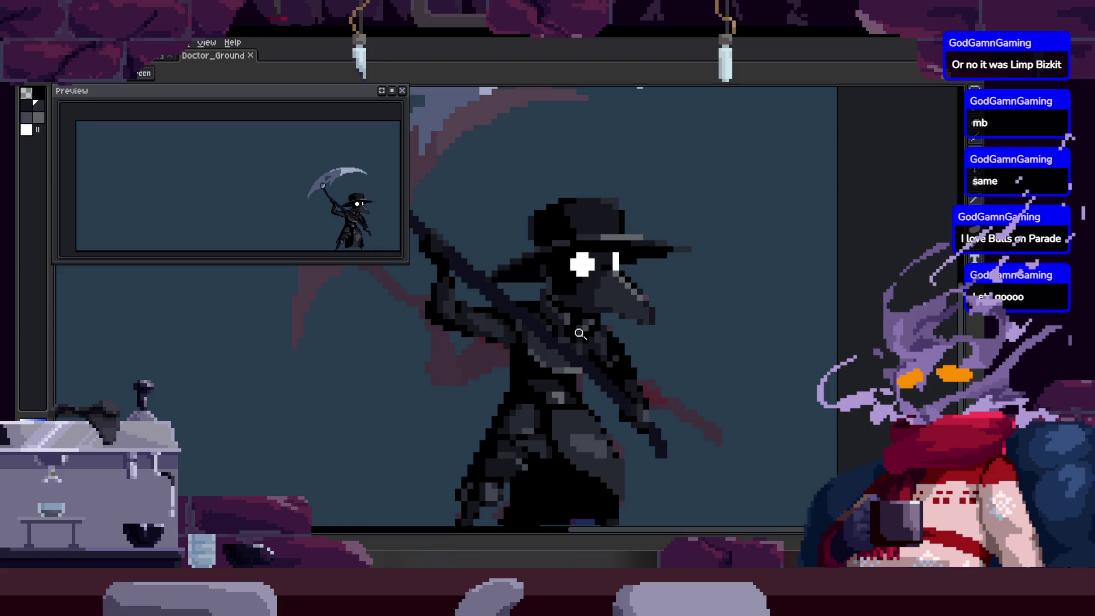
scroll(533, 325, up, 3)
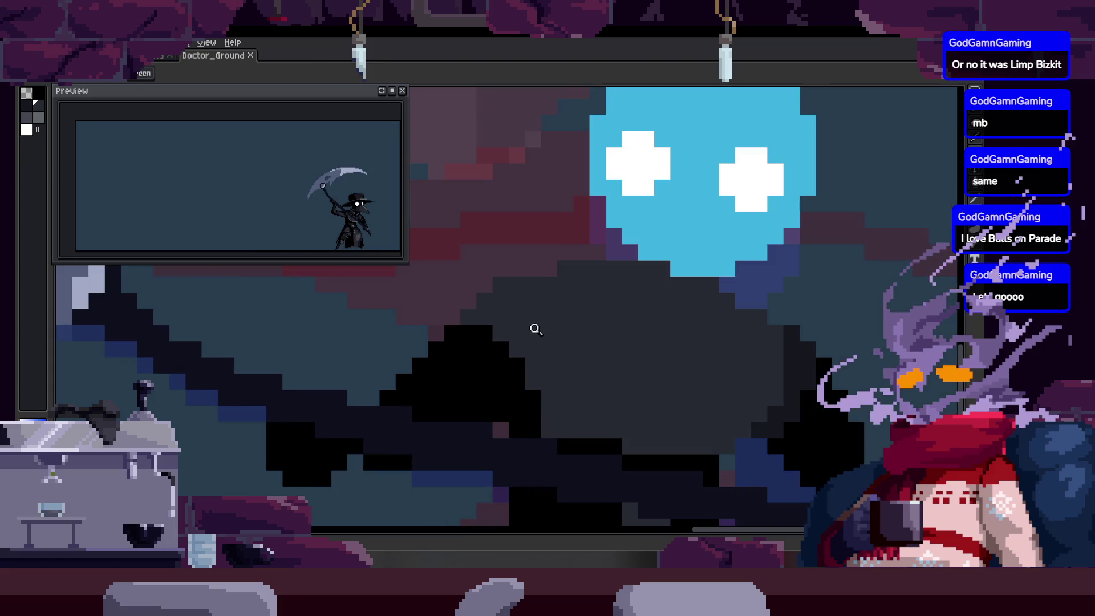
scroll(478, 307, down, 1)
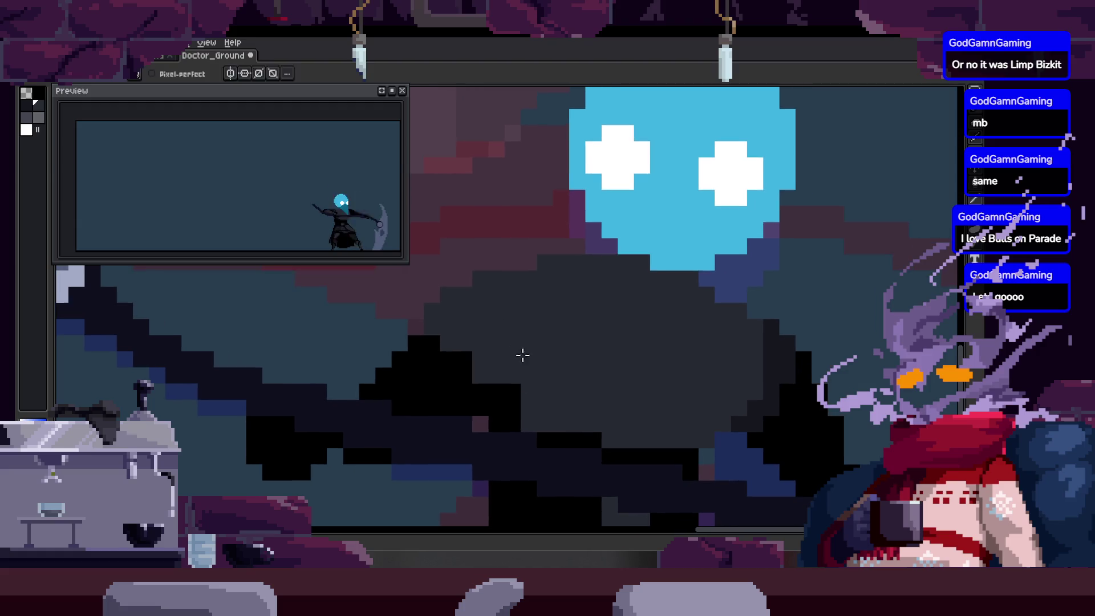
scroll(521, 378, up, 1)
key(alt)
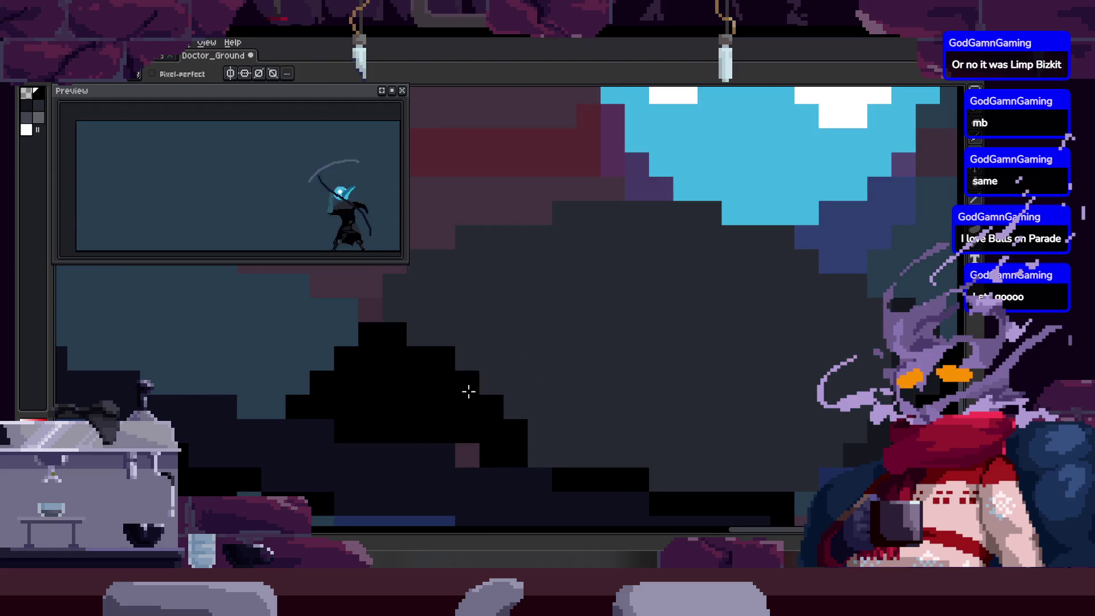
Zoom in and out repeatedly to inspect the glowing blue mask mid-swing.
key(z)
scroll(498, 345, down, 2)
scroll(542, 325, up, 2)
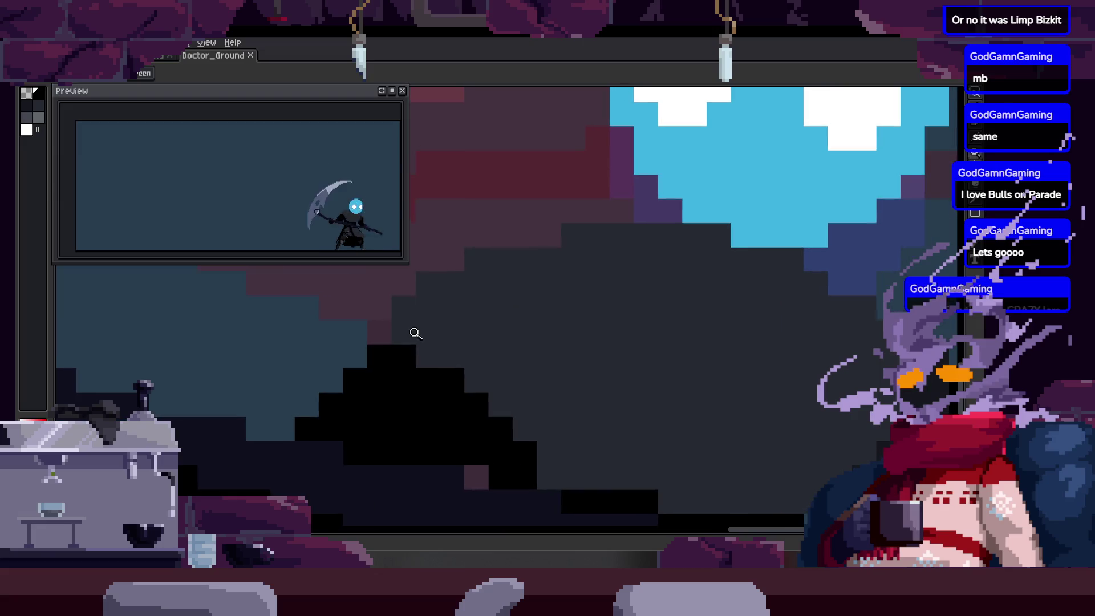
scroll(439, 317, down, 3)
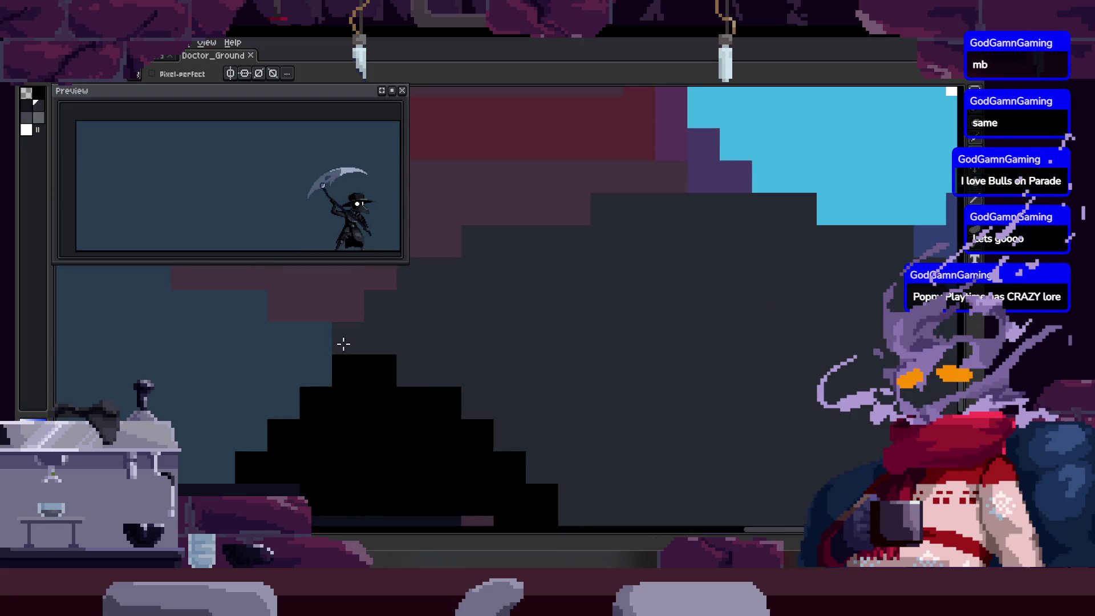
scroll(347, 386, up, 2)
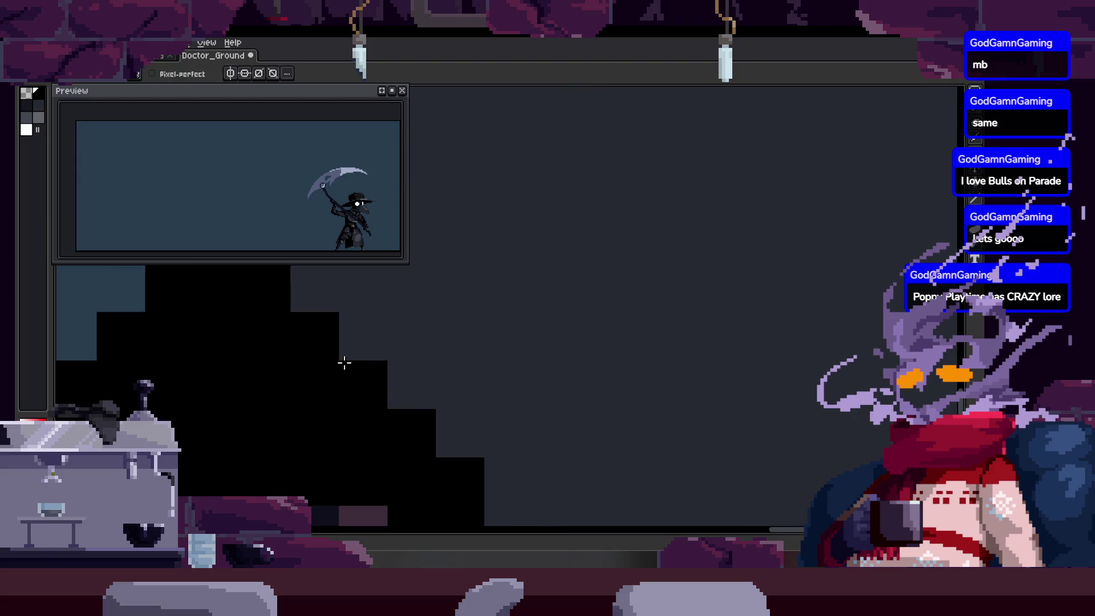
scroll(425, 379, down, 2)
scroll(407, 385, up, 1)
scroll(407, 384, down, 1)
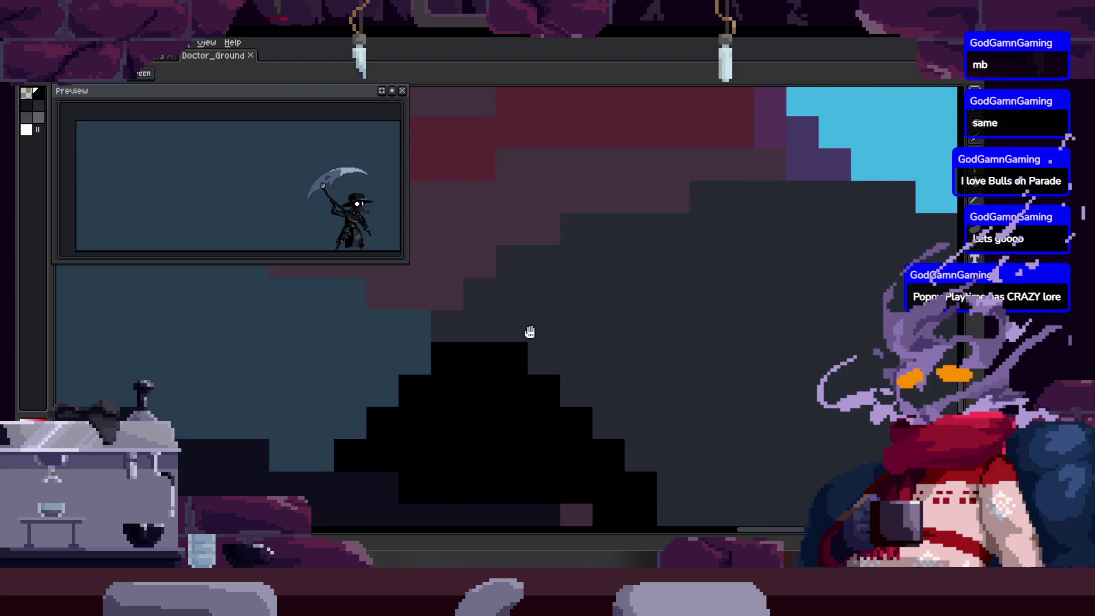
key(b)
scroll(516, 355, up, 1)
scroll(516, 354, down, 3)
scroll(548, 356, up, 2)
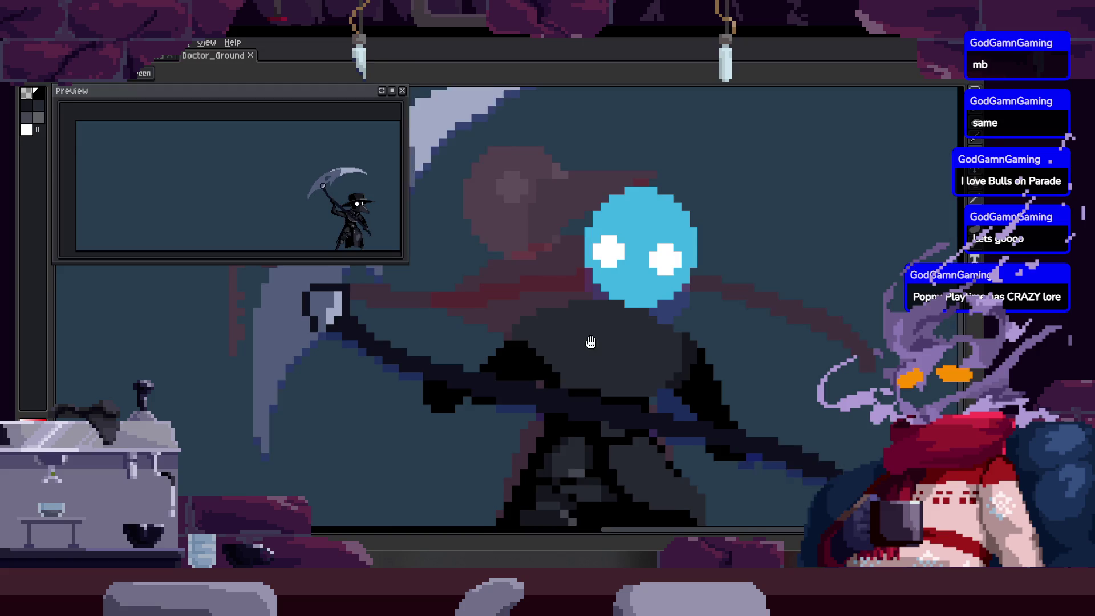
scroll(589, 342, down, 1)
key(z)
scroll(513, 354, up, 1)
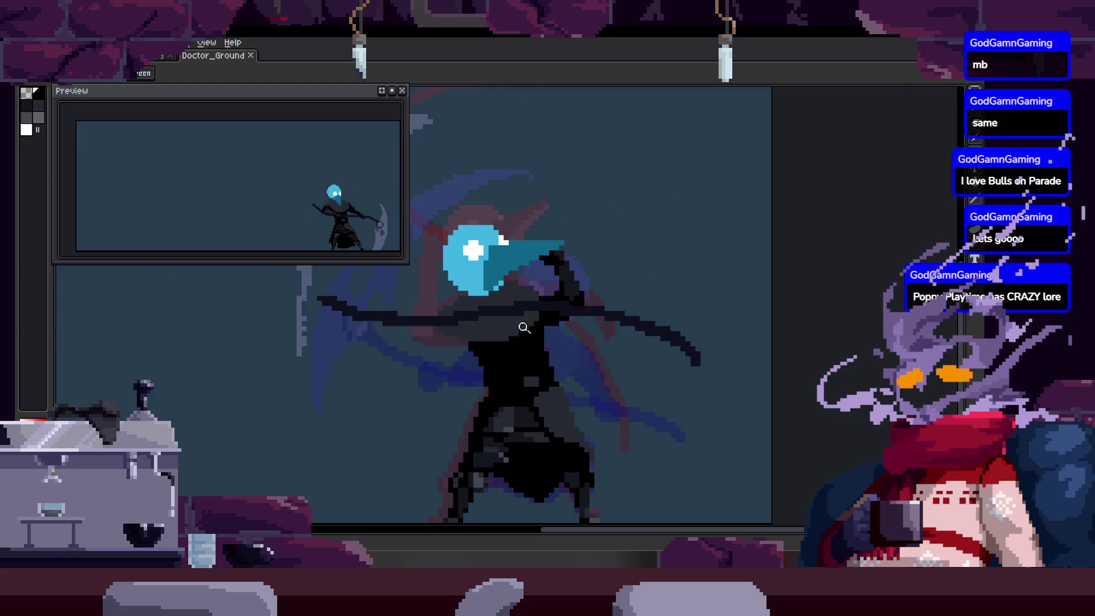
Zoom in around the plague doctor's head and save Doctor_Ground.
scroll(545, 308, up, 1)
key(ctrl)
scroll(520, 363, down, 2)
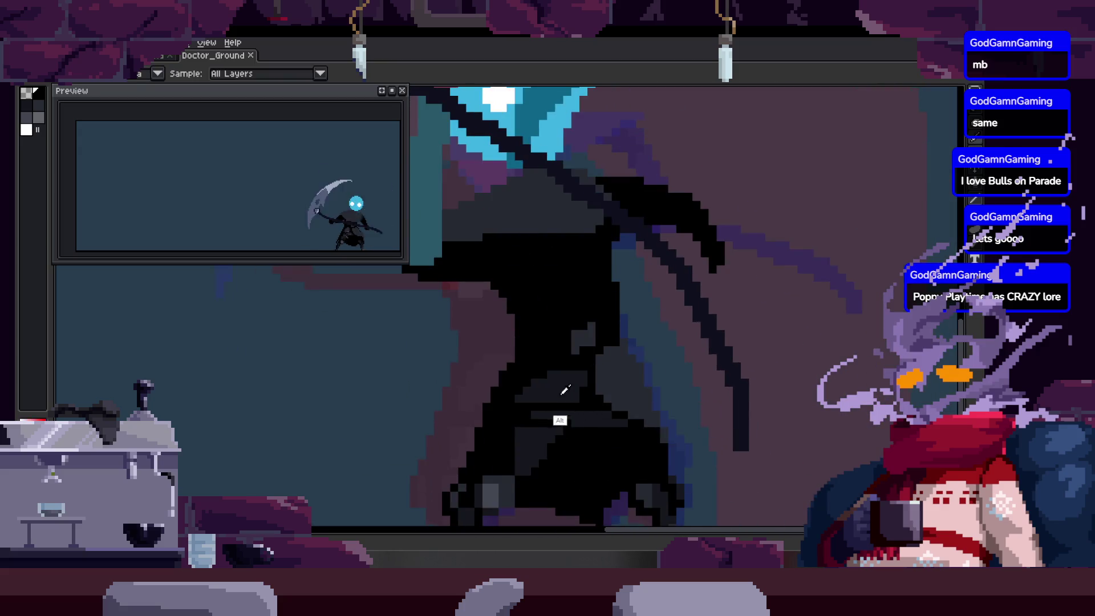
scroll(513, 337, up, 2)
scroll(505, 329, down, 2)
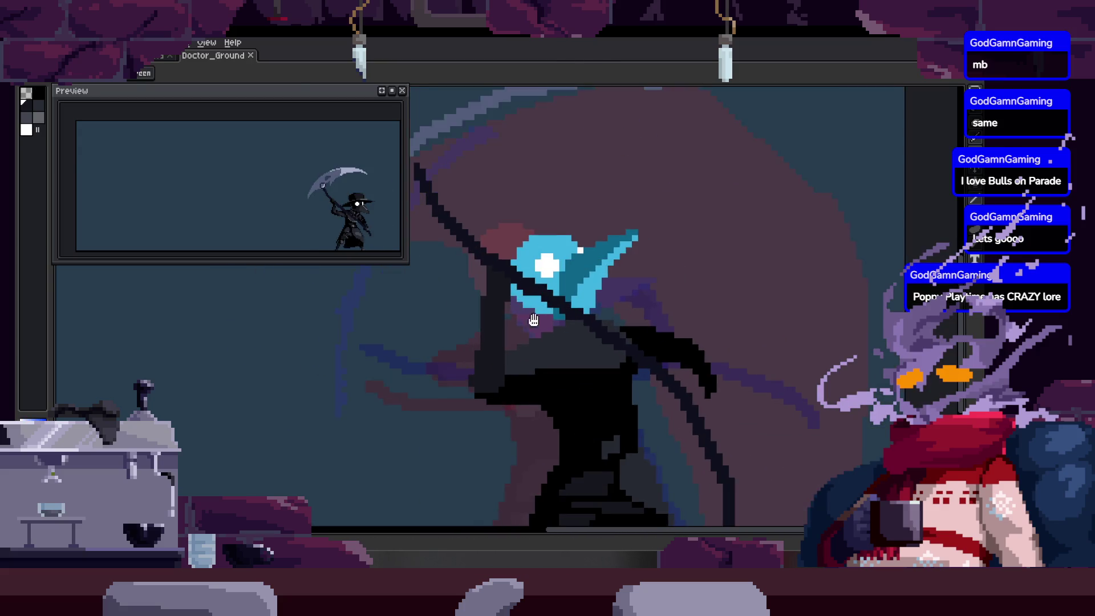
key(ctrl+s)
Move the dark pixel chunk beside the head slightly left and commit the move.
scroll(570, 346, up, 1)
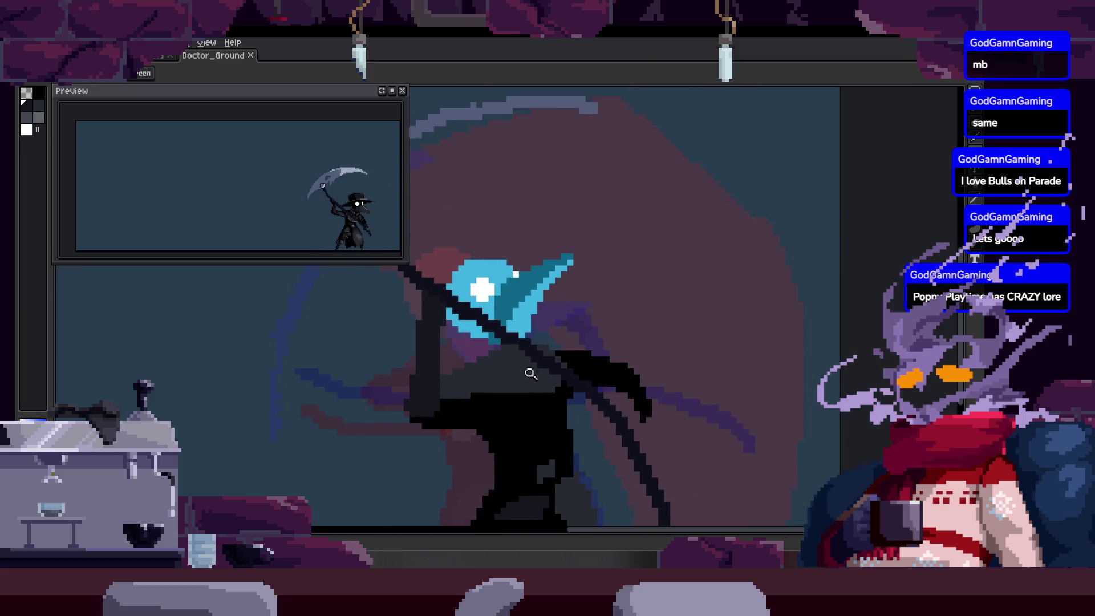
scroll(535, 380, down, 1)
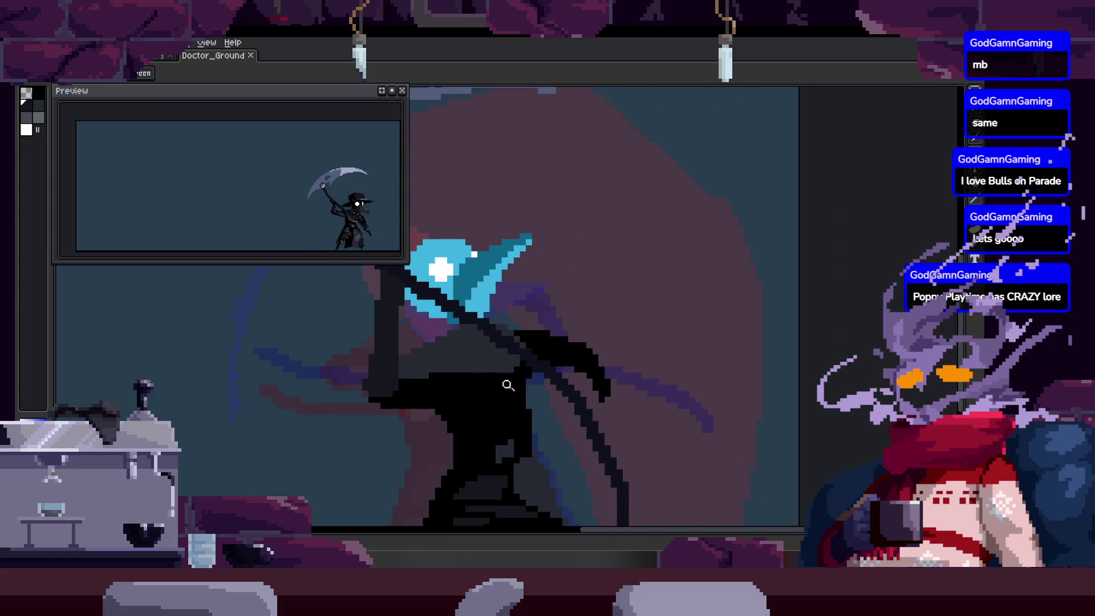
scroll(516, 336, up, 1)
scroll(526, 283, up, 1)
mouse_move(521, 327)
mouse_down()
mouse_move(518, 317)
mouse_move(489, 362)
mouse_move(488, 329)
mouse_up()
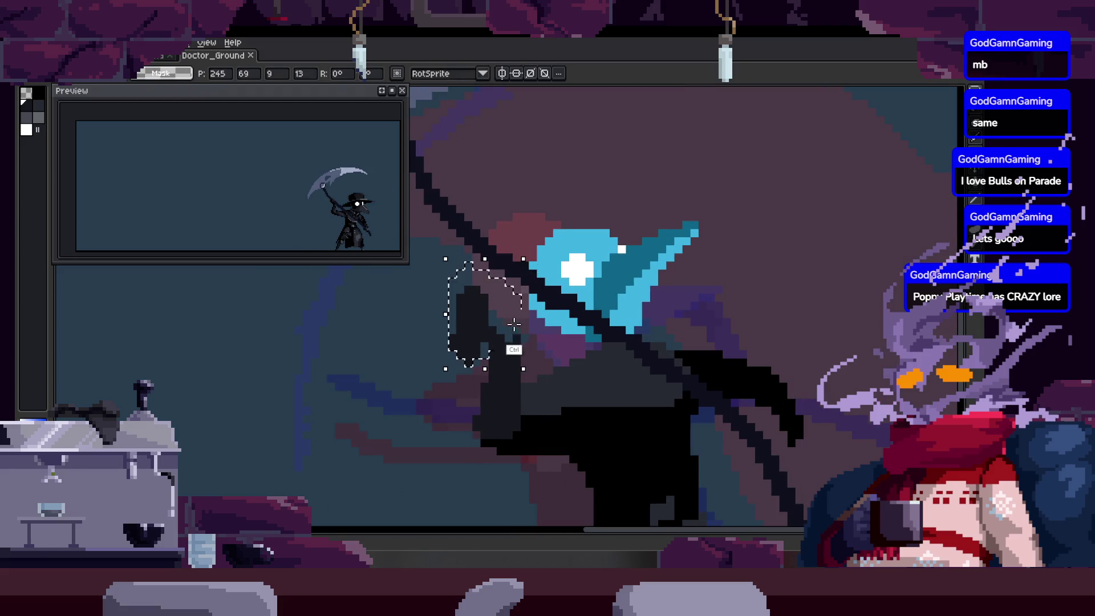
key(Return)
key(Right)
Step through the neighbouring animation frames to check the edit, then save the sprite.
scroll(461, 343, up, 1)
key(Right)
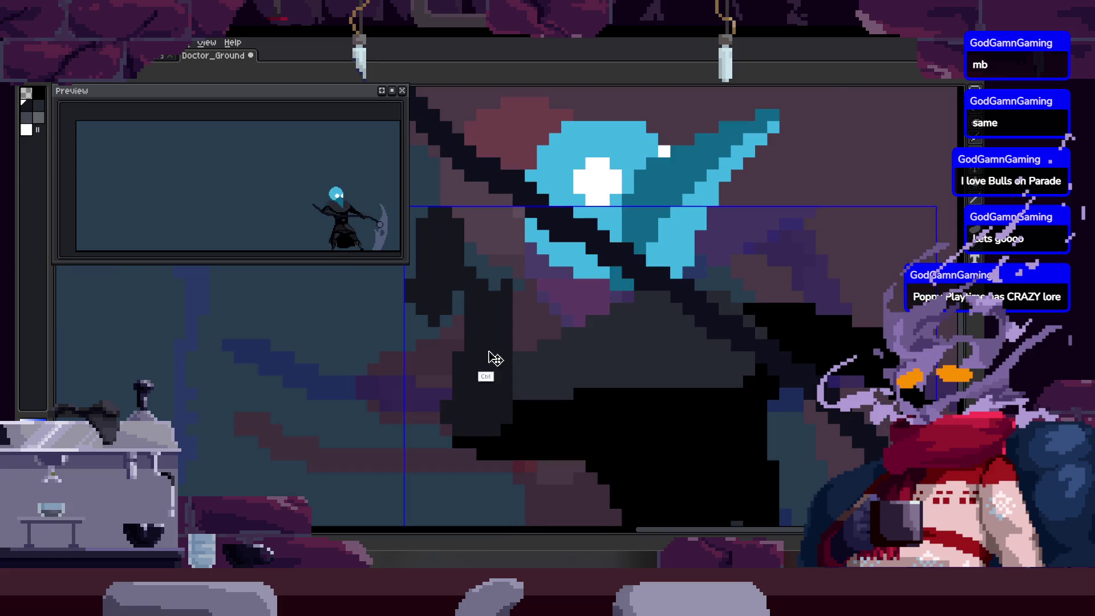
key(b)
key(Right)
key(Right)
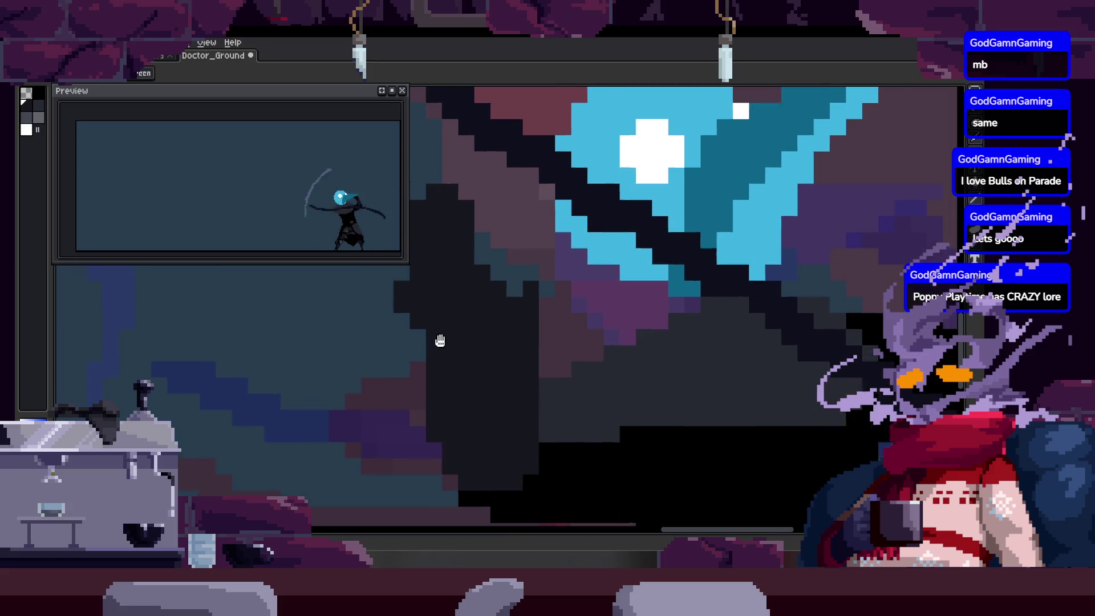
key(Right)
drag(449, 380, 435, 319)
key(Right)
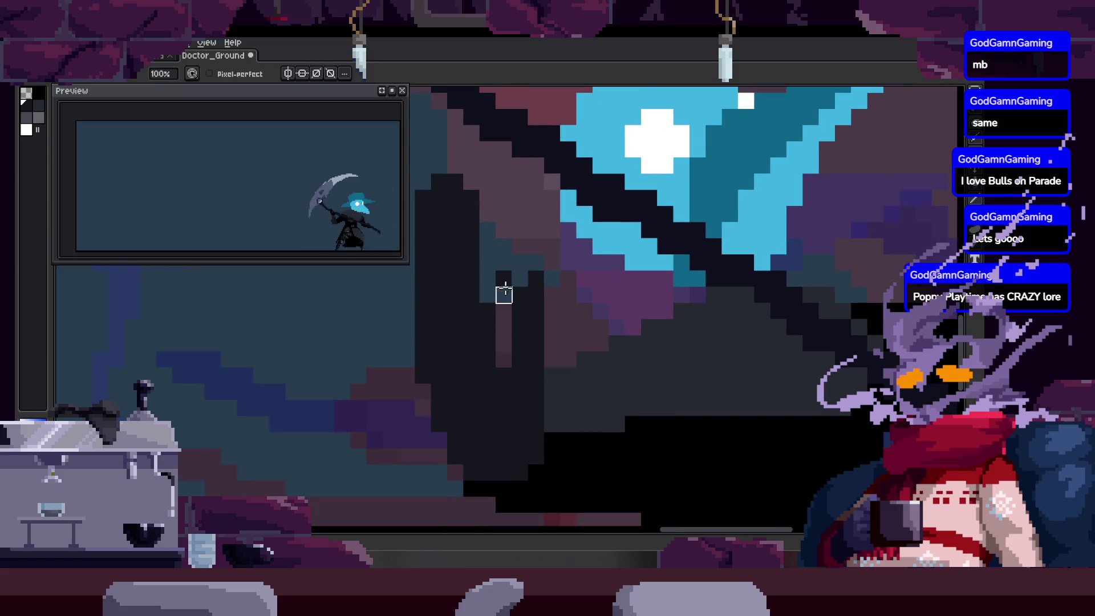
key(Right)
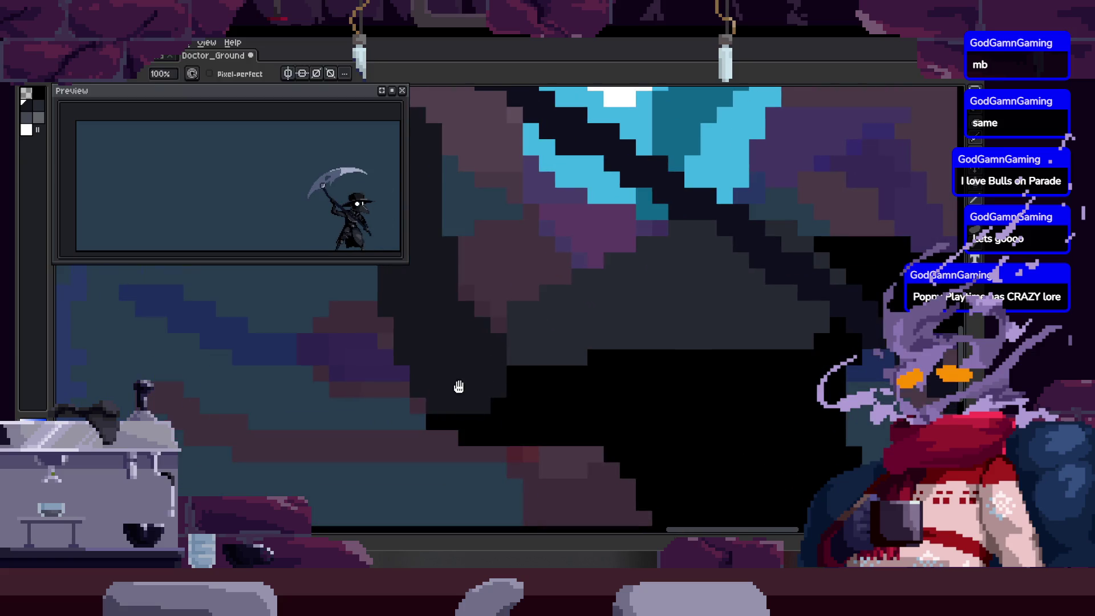
key(ctrl+s)
scroll(489, 296, down, 2)
scroll(534, 334, up, 1)
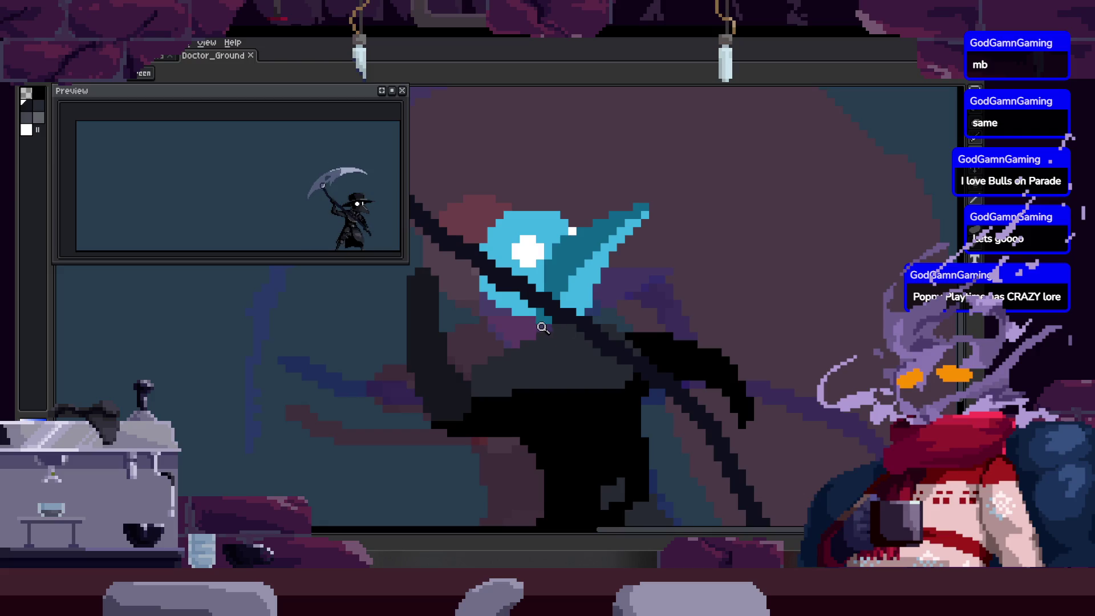
Zoom around the plague doctor and save Doctor_Ground.
scroll(542, 311, up, 5)
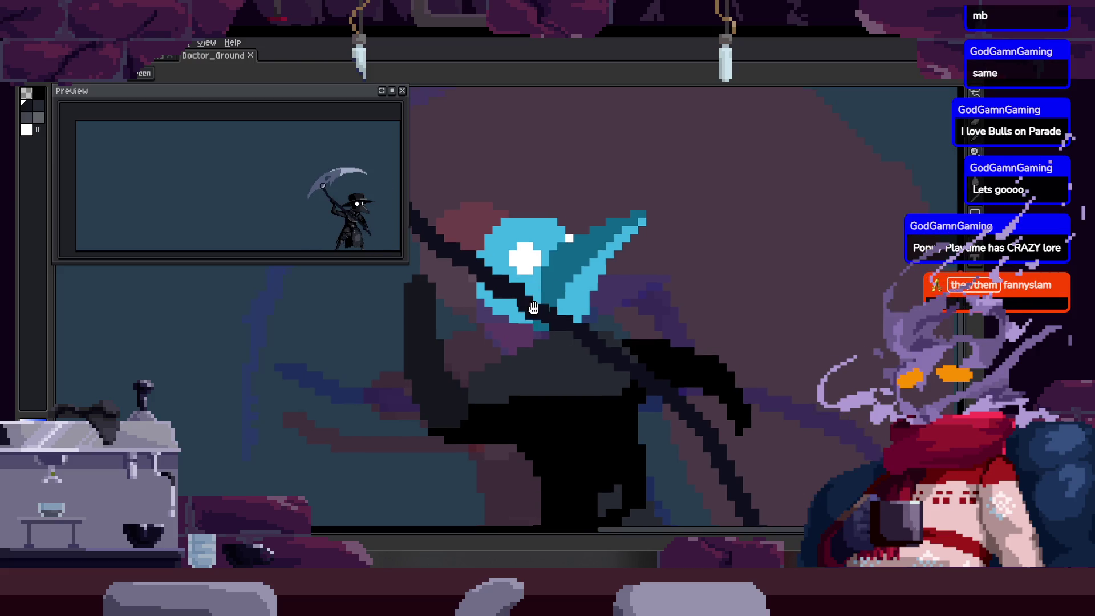
scroll(576, 298, down, 4)
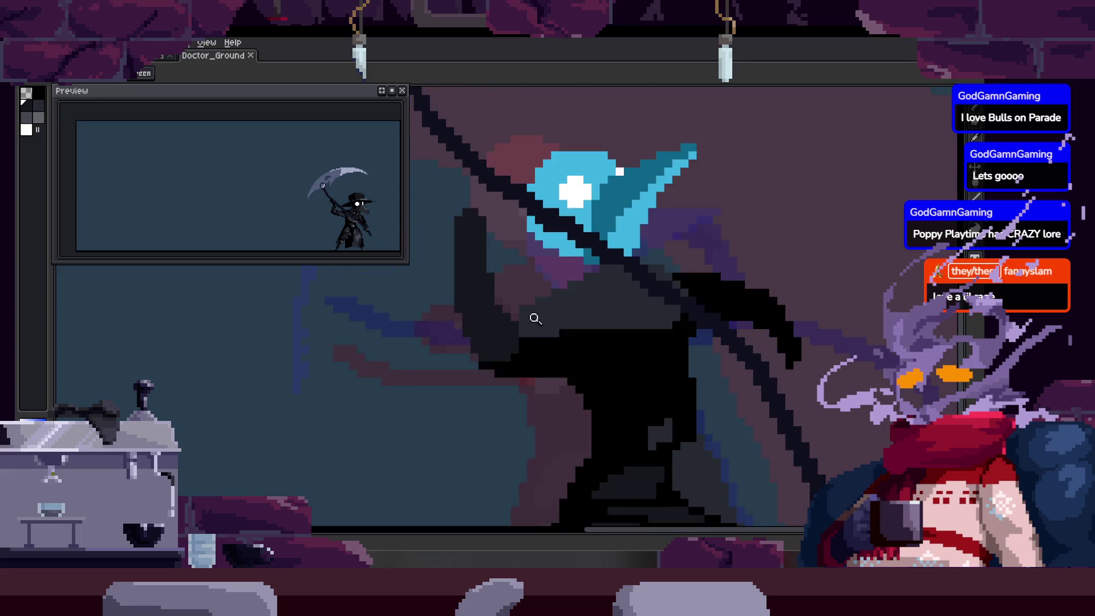
scroll(542, 332, up, 5)
scroll(533, 279, down, 3)
key(ctrl+s)
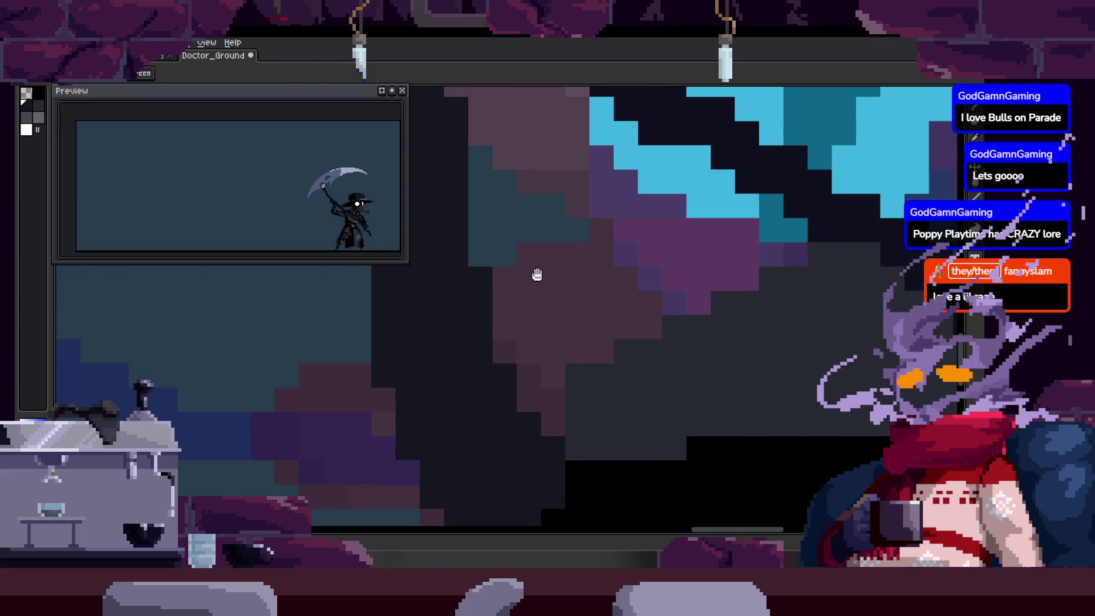
With the Pencil, paint black pixels along the cloak edge and restore one to dark grey.
scroll(531, 308, up, 3)
scroll(594, 313, down, 3)
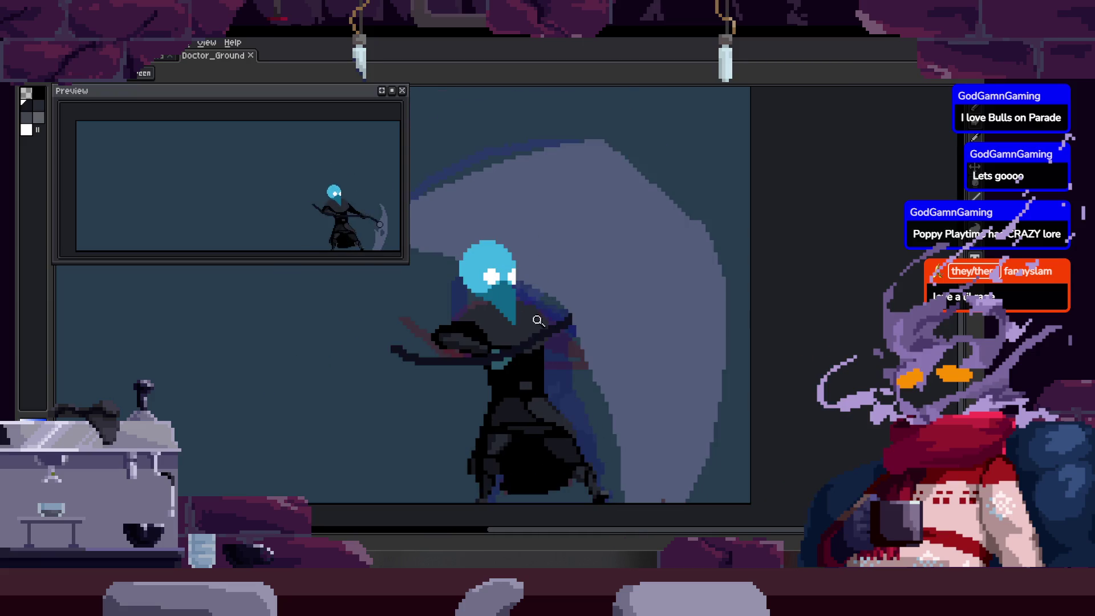
scroll(539, 321, up, 4)
key(b)
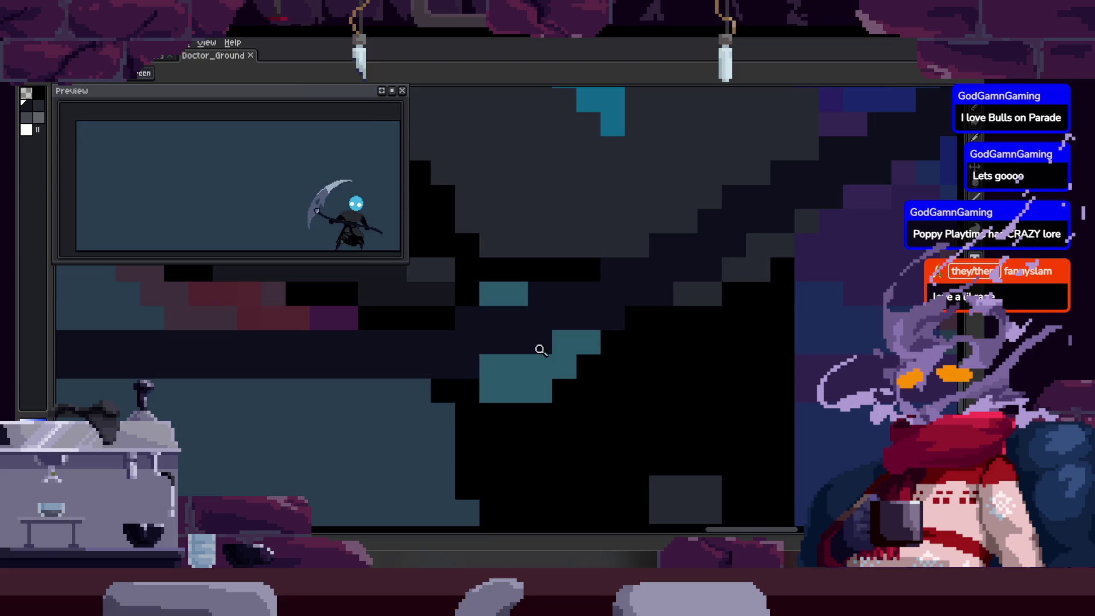
click(539, 355)
scroll(562, 350, down, 2)
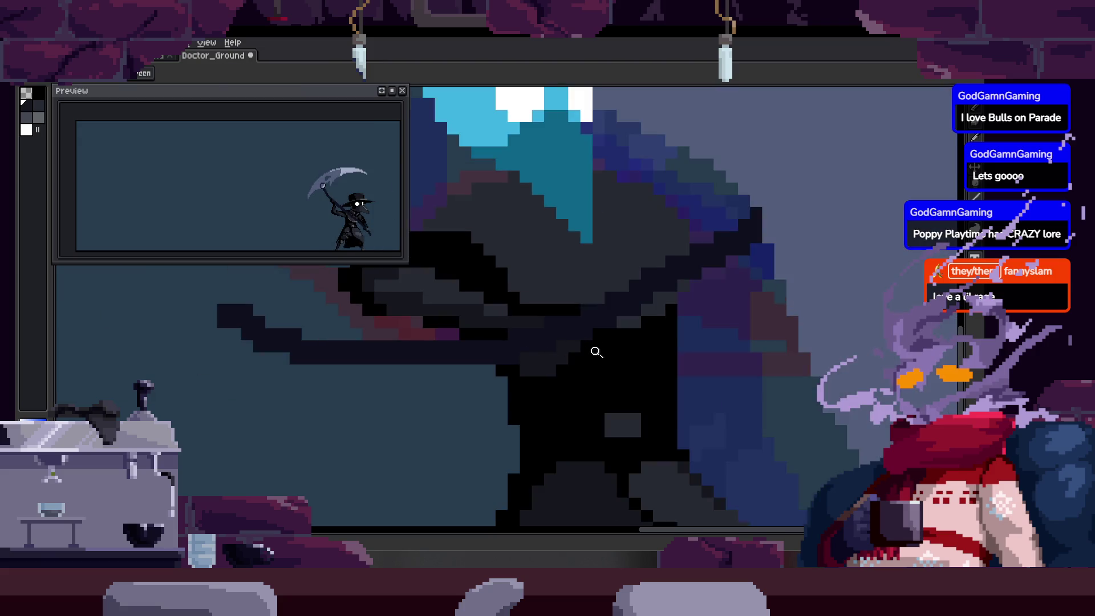
scroll(596, 352, down, 3)
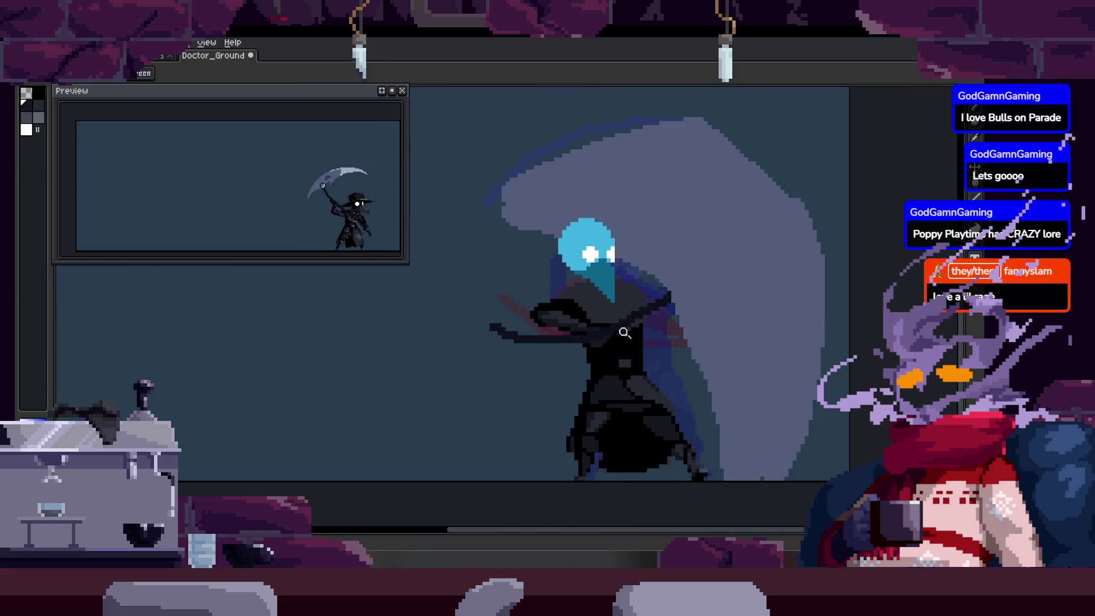
scroll(625, 333, up, 4)
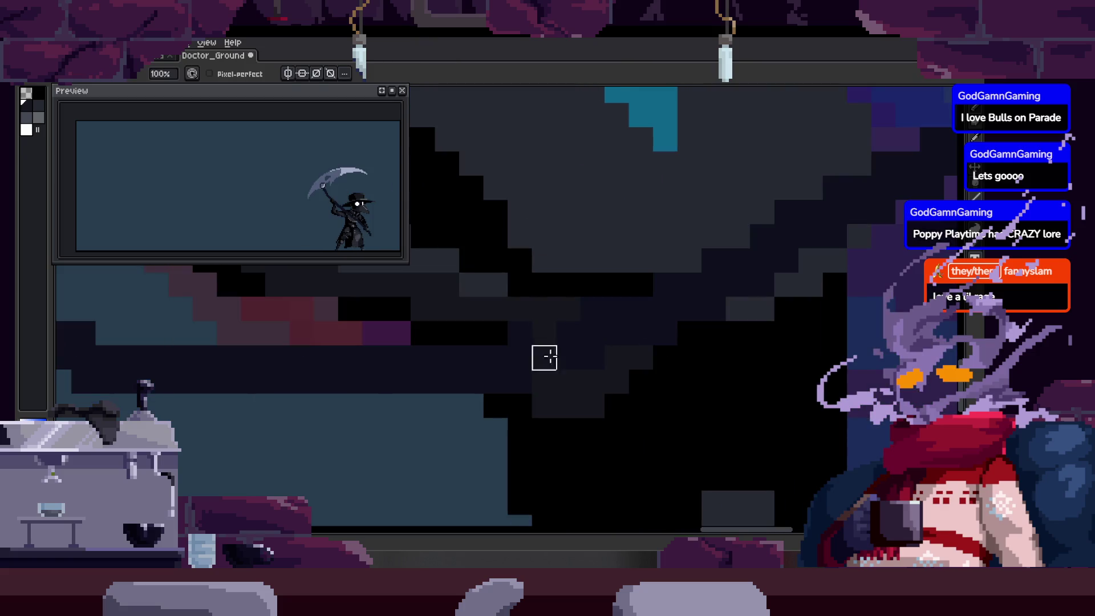
drag(616, 333, 593, 379)
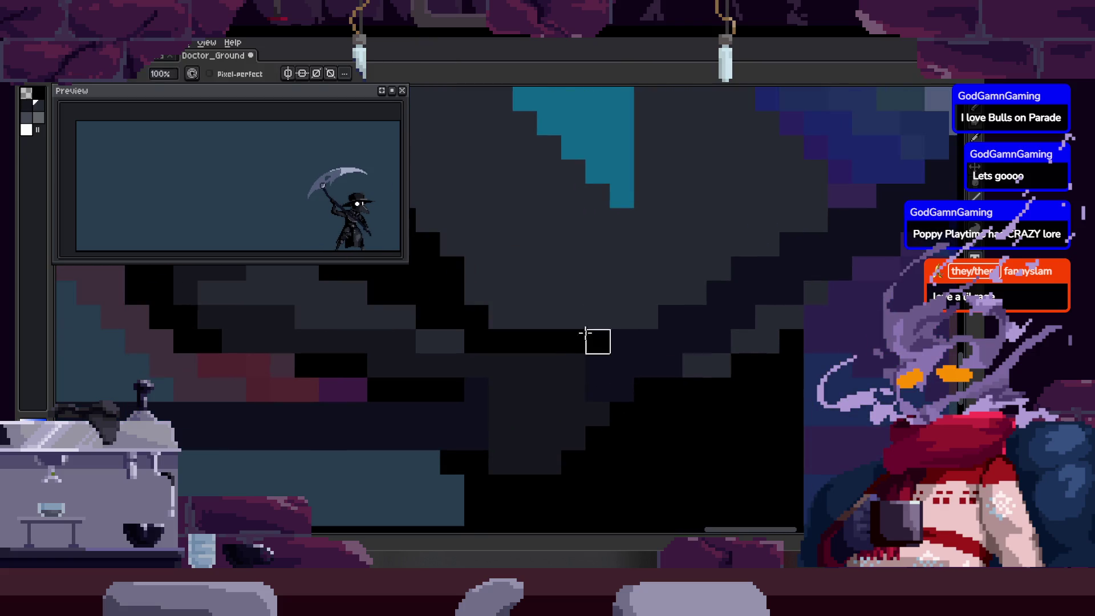
mouse_move(553, 341)
mouse_down()
mouse_move(567, 384)
mouse_move(577, 365)
mouse_up()
right_click(568, 338)
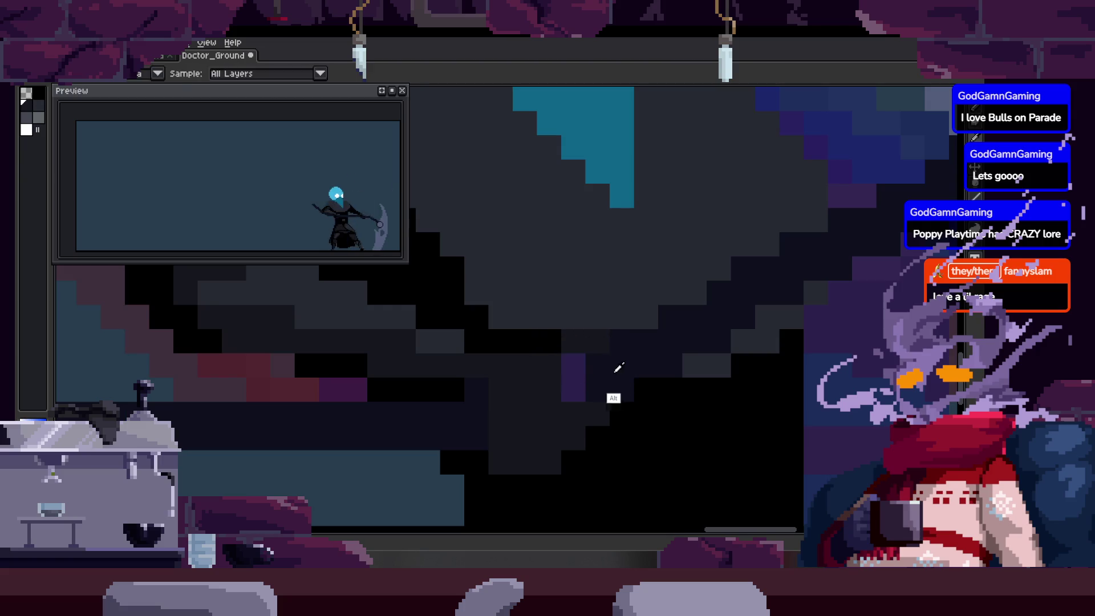
Recentre the view on the cloak and paint one more cloak pixel black.
scroll(664, 374, down, 3)
scroll(667, 376, down, 1)
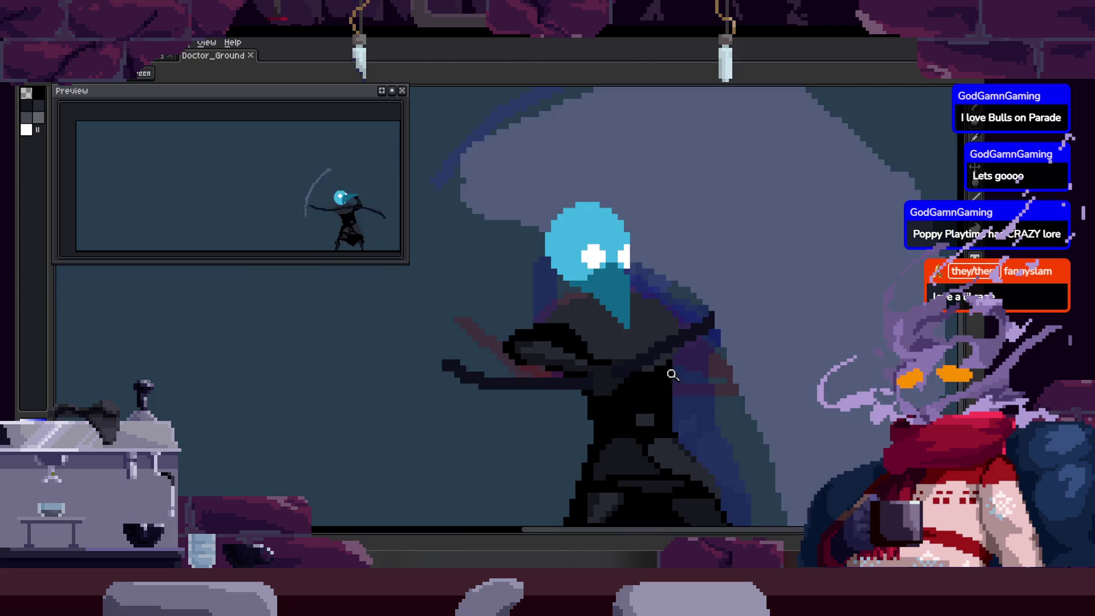
scroll(617, 366, up, 5)
drag(541, 306, 584, 363)
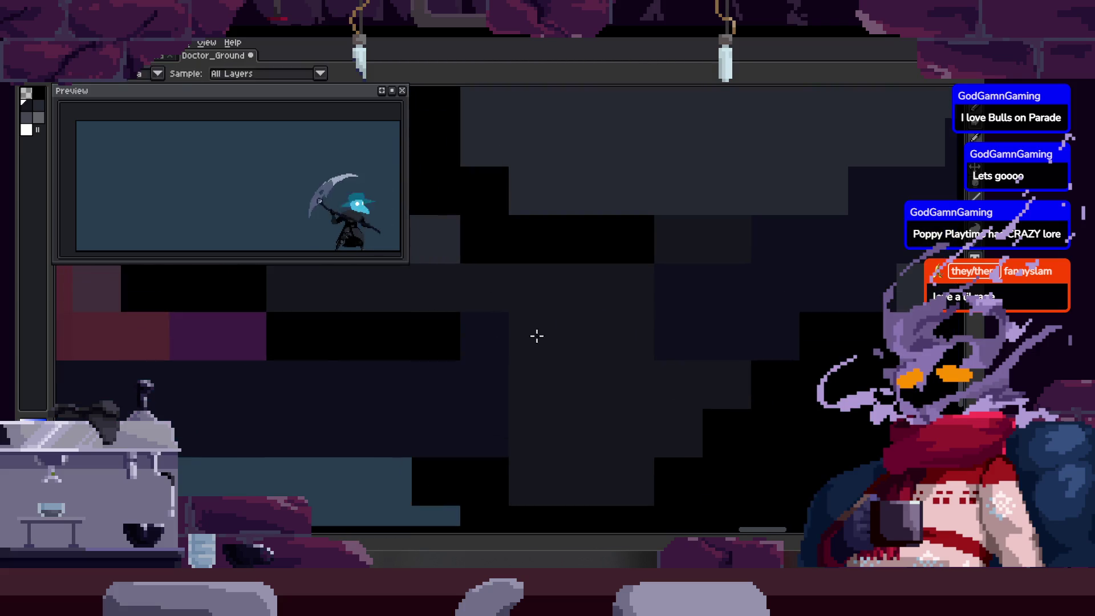
key(z)
scroll(508, 382, down, 2)
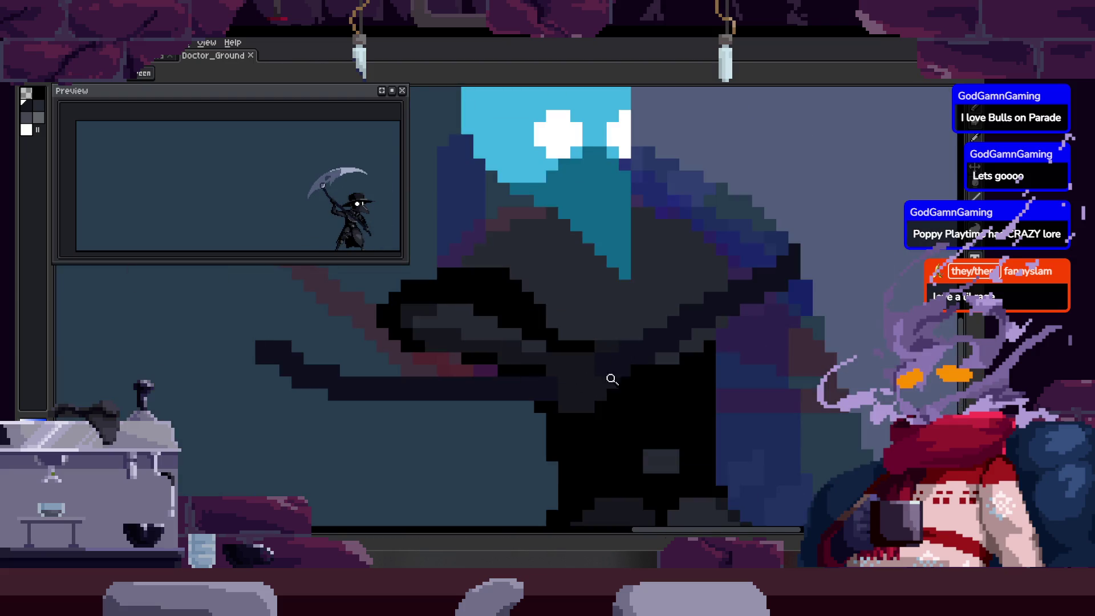
scroll(612, 379, up, 2)
click(523, 397)
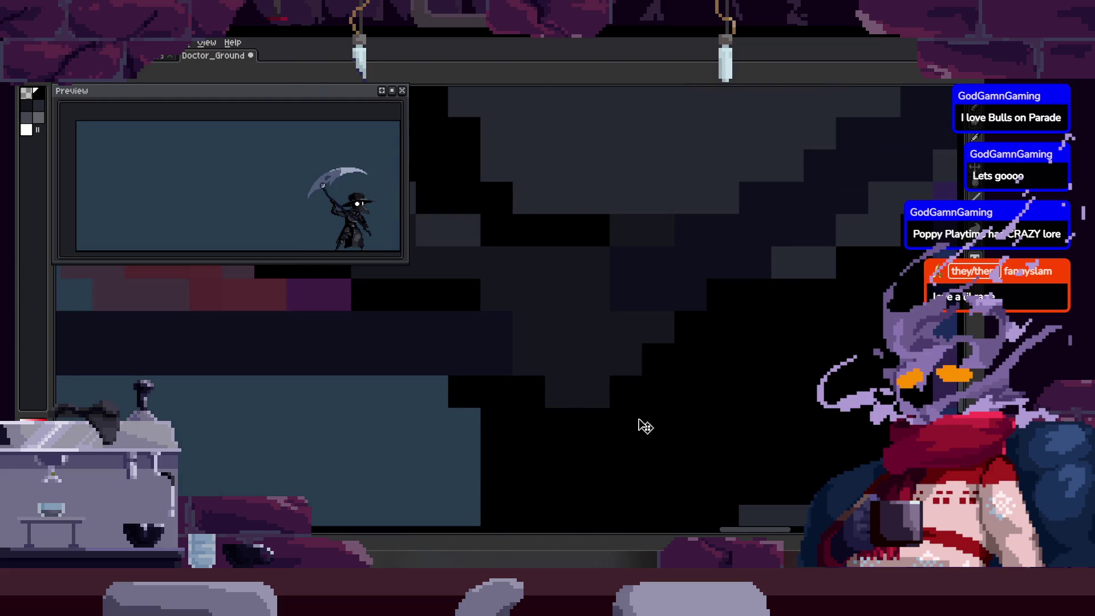
Zoom in closely on the plague doctor's cloak pixels.
key(m)
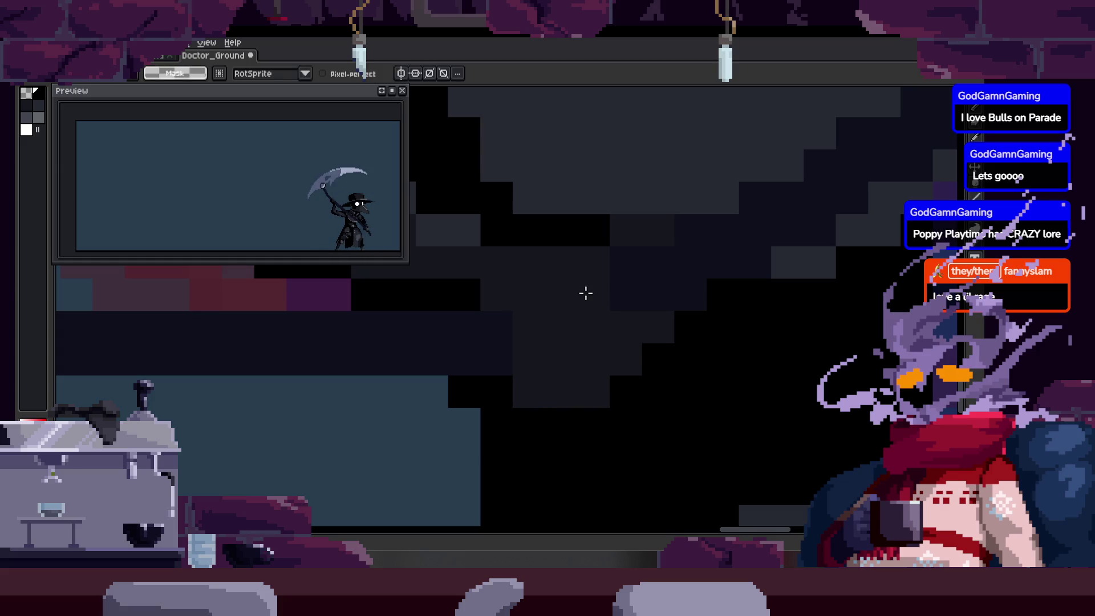
key(b)
scroll(672, 366, down, 2)
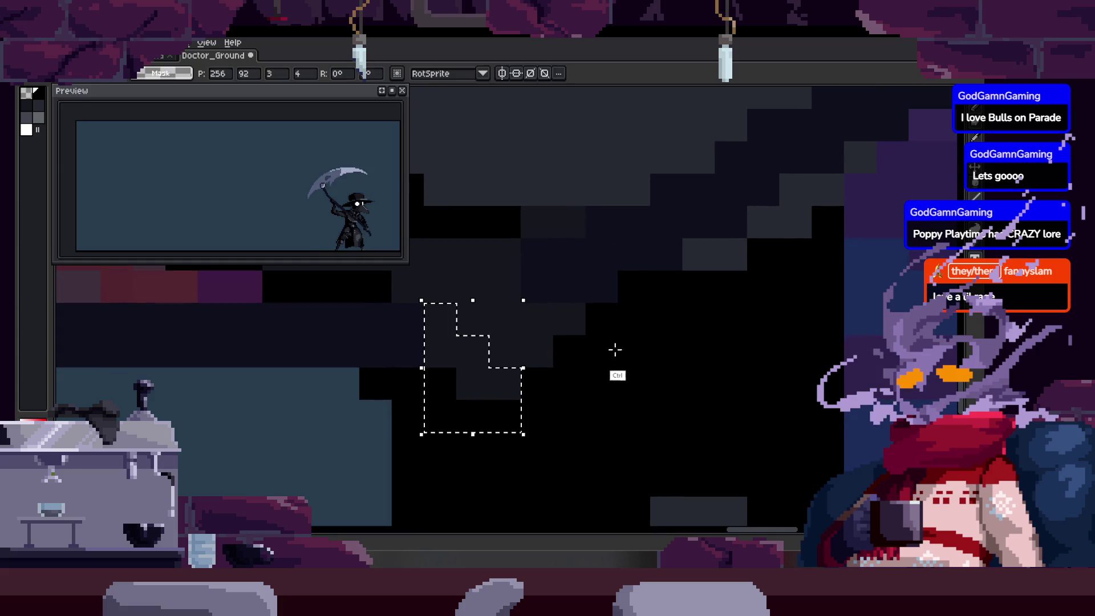
key(z)
scroll(616, 354, down, 3)
click(559, 364)
click(559, 364)
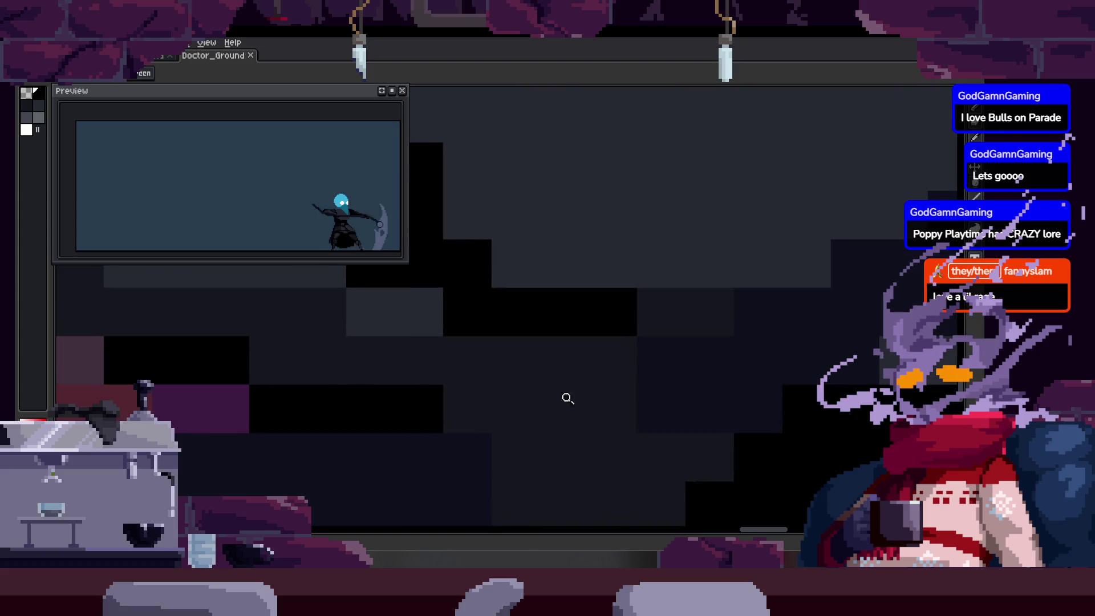
Paint a small 2x2 block of lighter pixels on the cloak, then zoom toward the arm.
key(b)
mouse_move(610, 359)
mouse_down()
mouse_move(562, 366)
mouse_move(626, 411)
mouse_up()
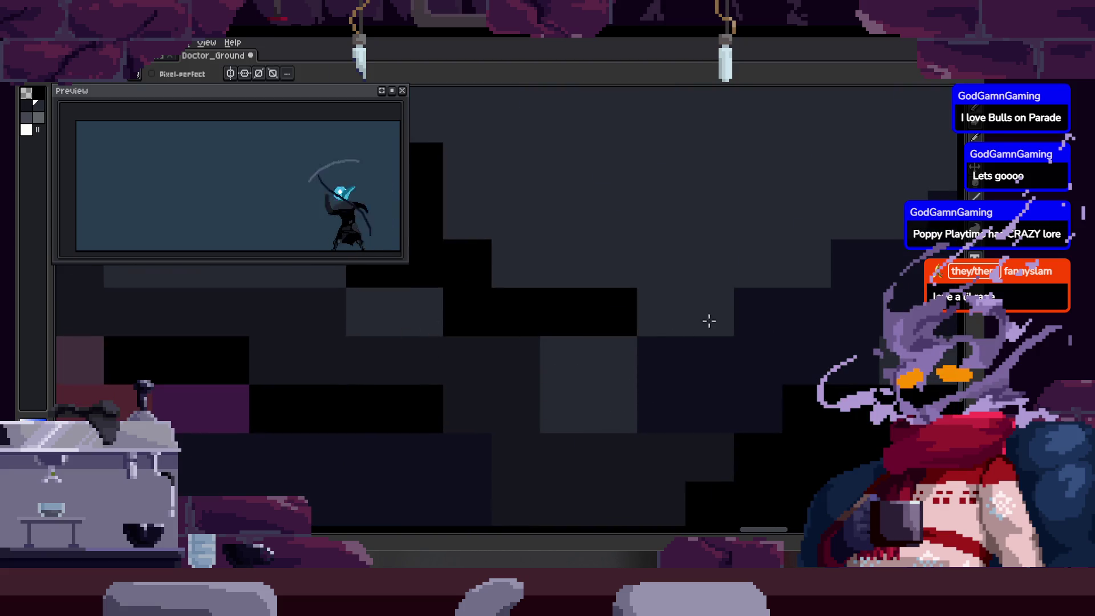
key(z)
scroll(709, 320, down, 4)
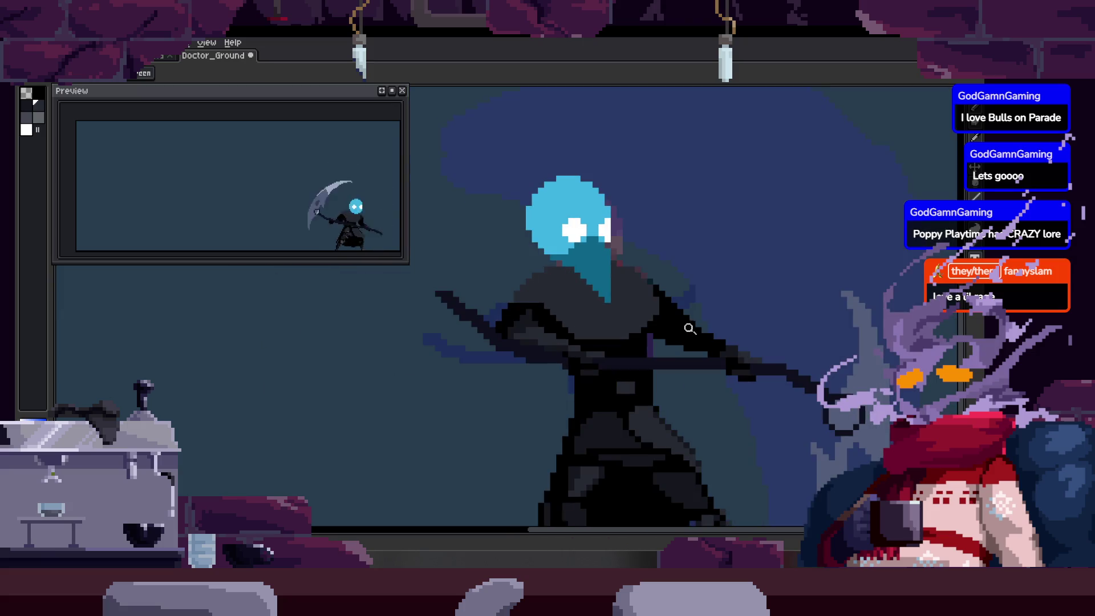
click(641, 332)
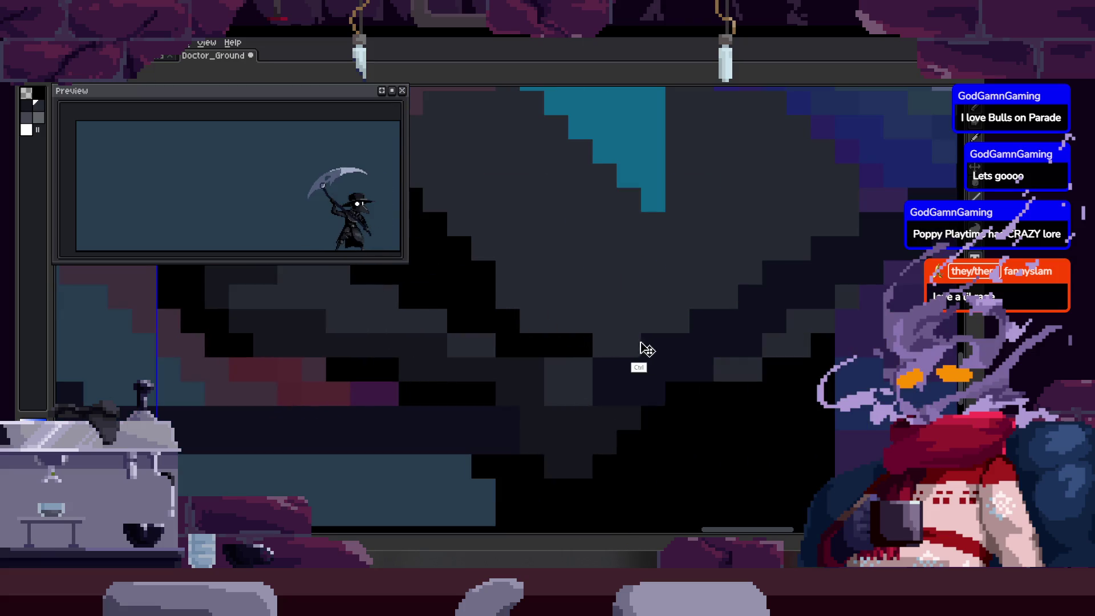
scroll(552, 384, down, 2)
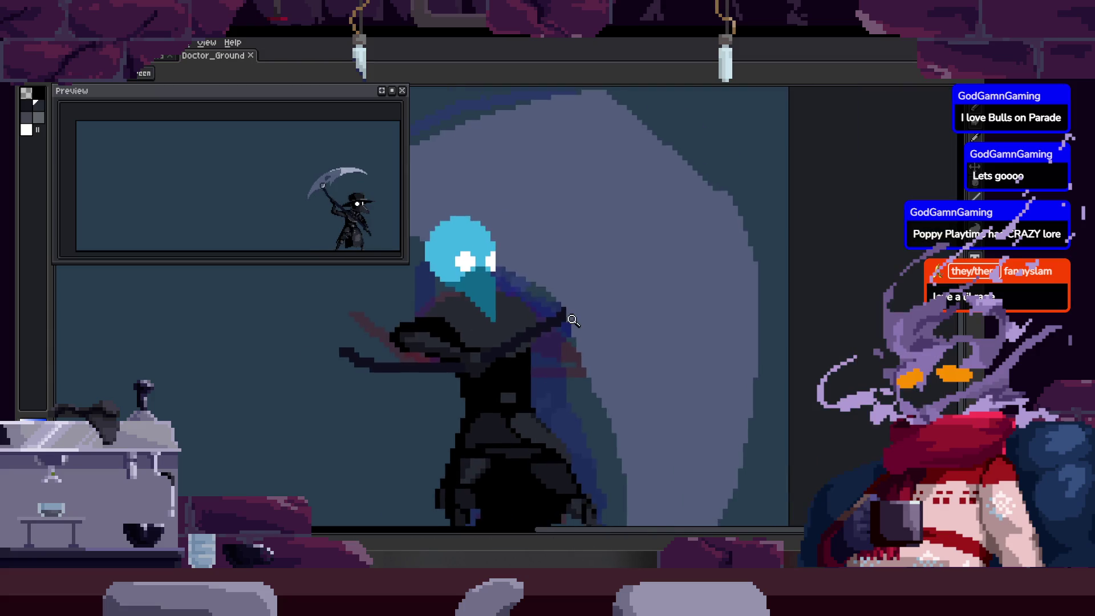
Start canvas playback of the scythe attack animation.
key(Return)
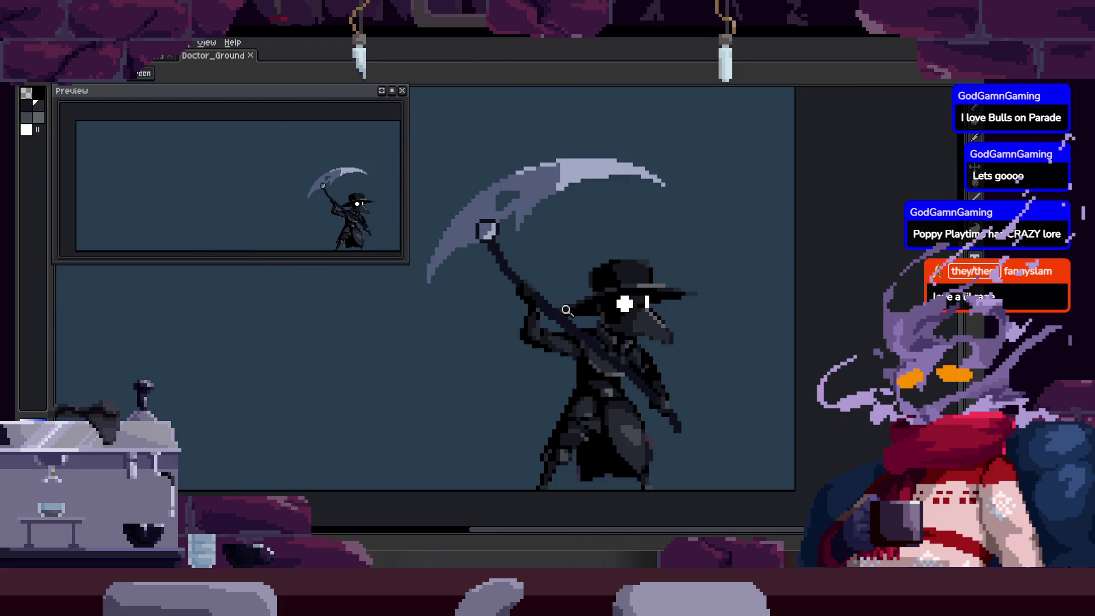
Zoom in on the animating figure, step back out once, and save Doctor_Ground.
click(565, 310)
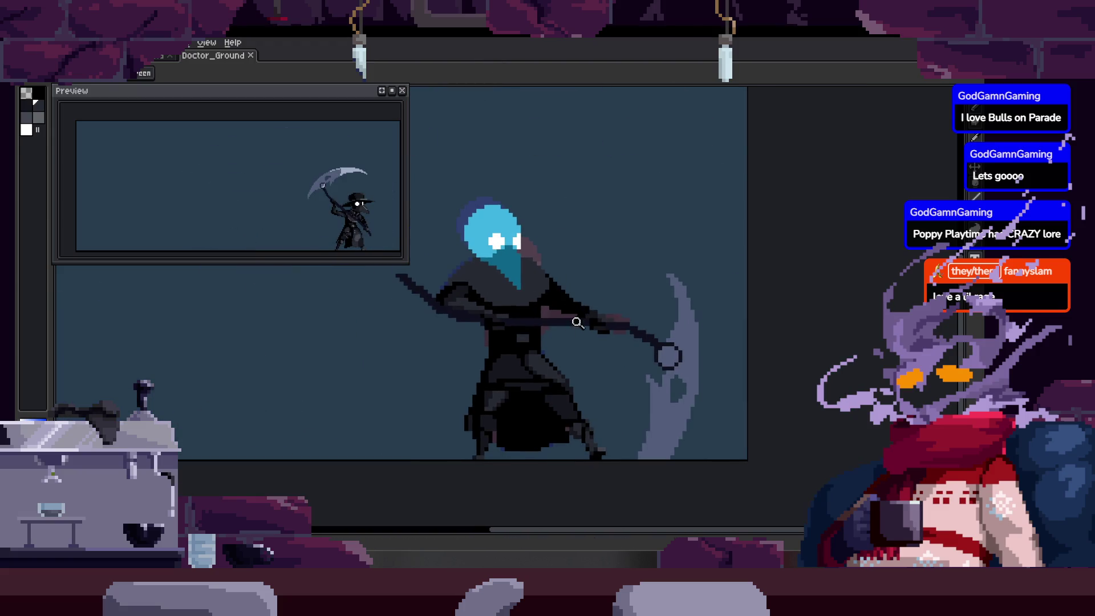
click(565, 309)
right_click(566, 309)
scroll(565, 309, down, 3)
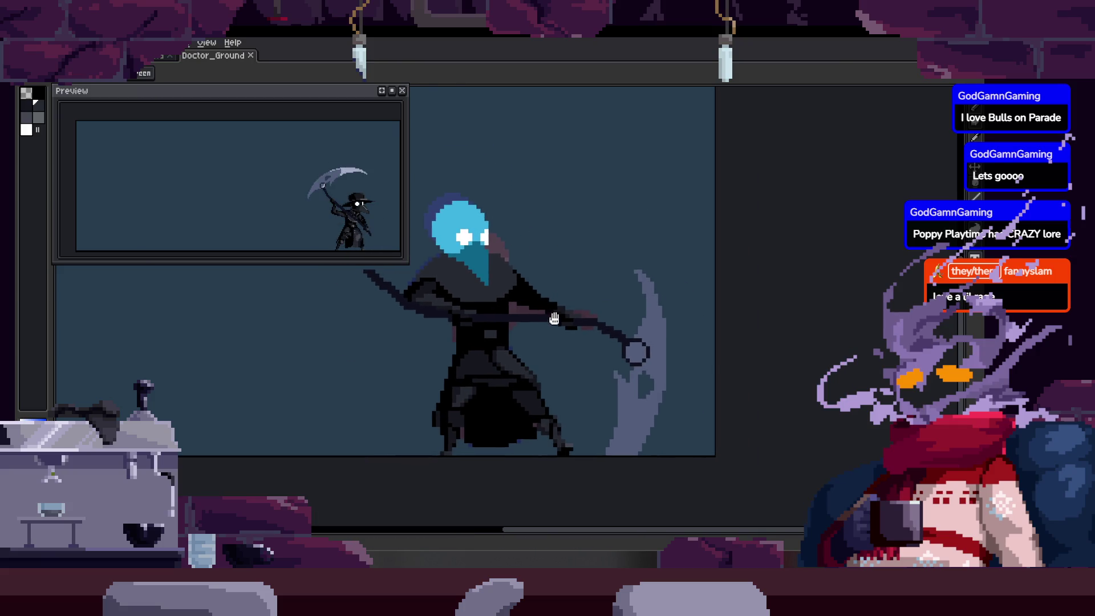
key(ctrl+s)
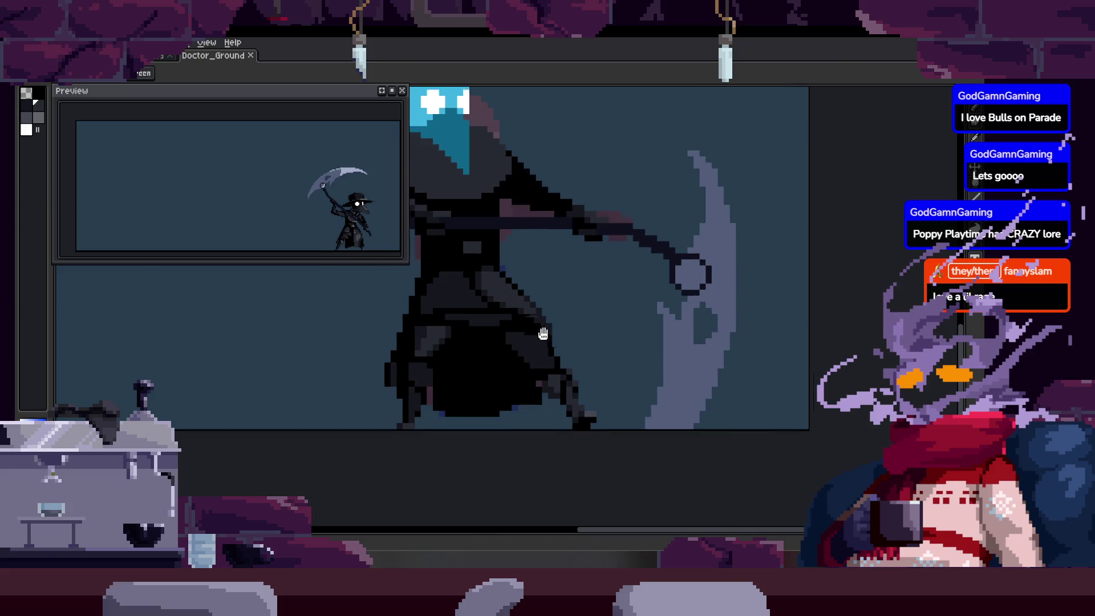
scroll(569, 301, up, 2)
scroll(561, 319, up, 1)
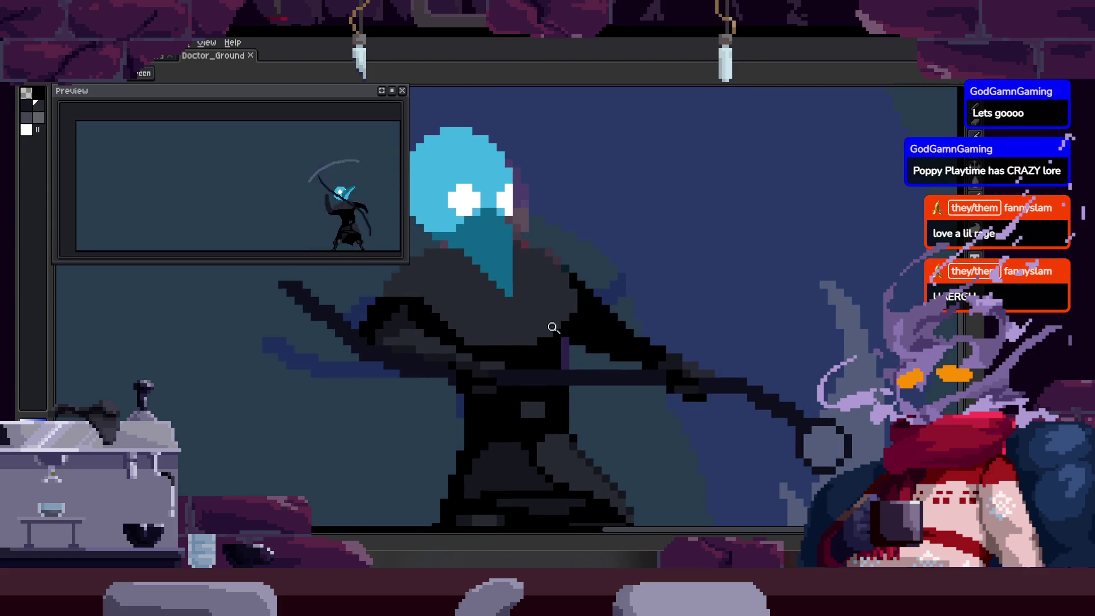
scroll(556, 285, up, 2)
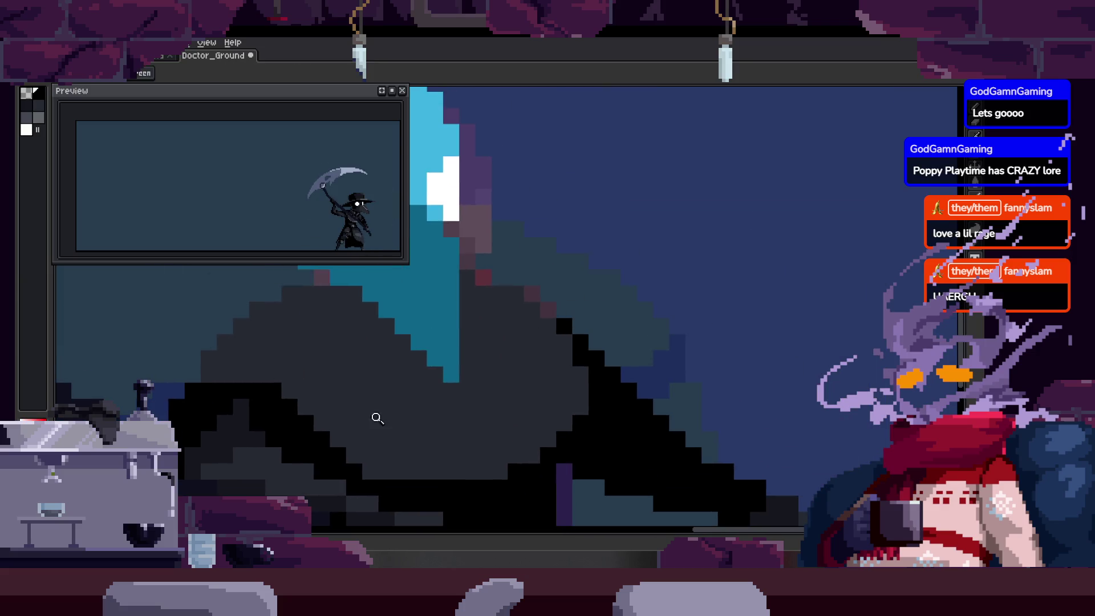
click(516, 328)
key(z)
scroll(582, 368, down, 3)
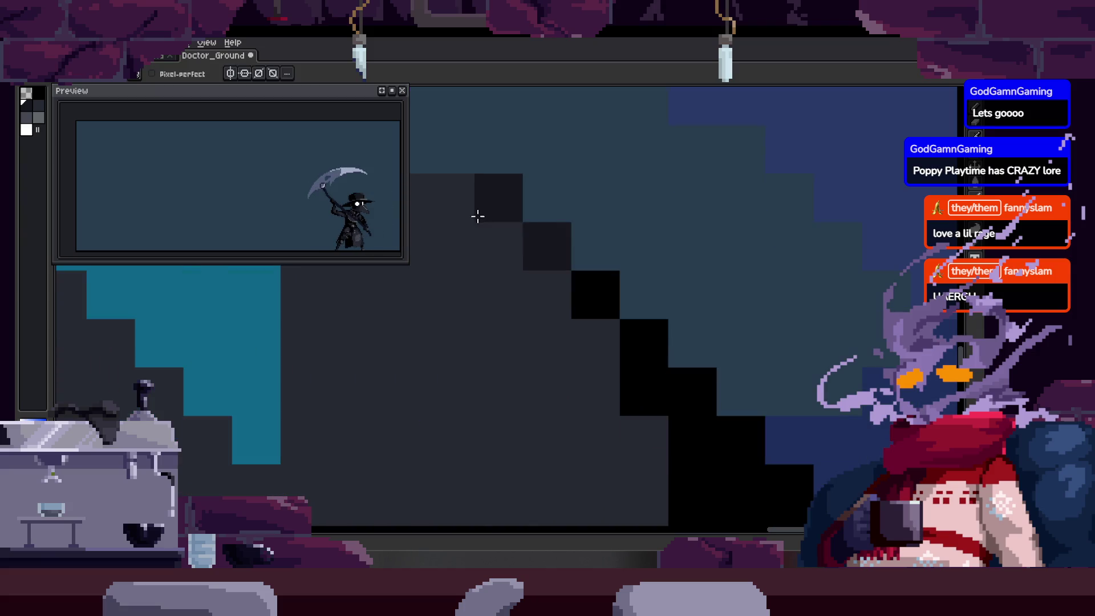
scroll(487, 316, down, 3)
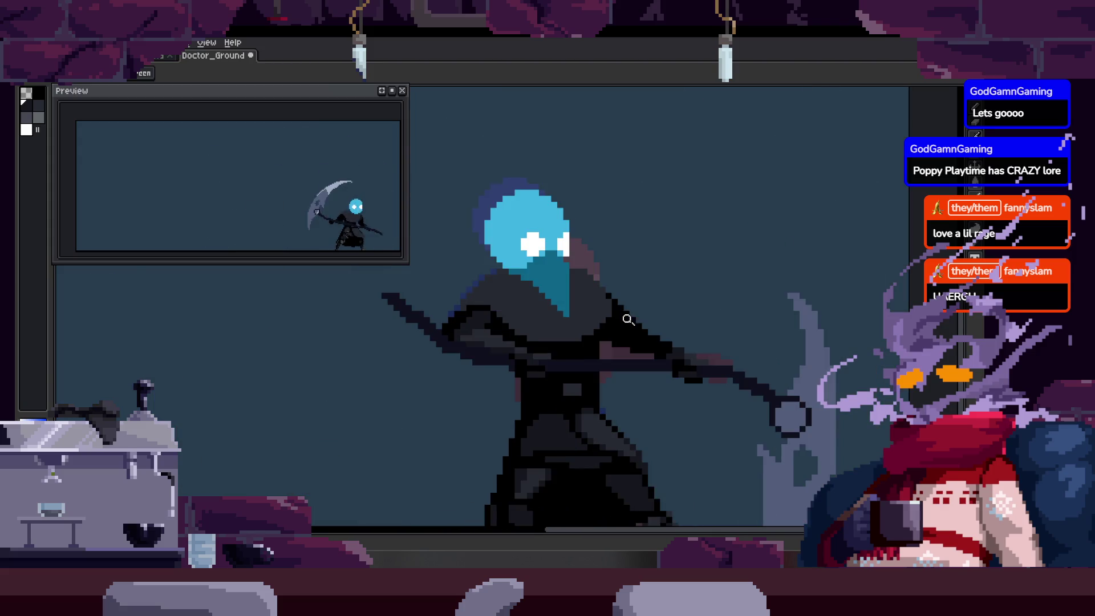
scroll(489, 301, up, 3)
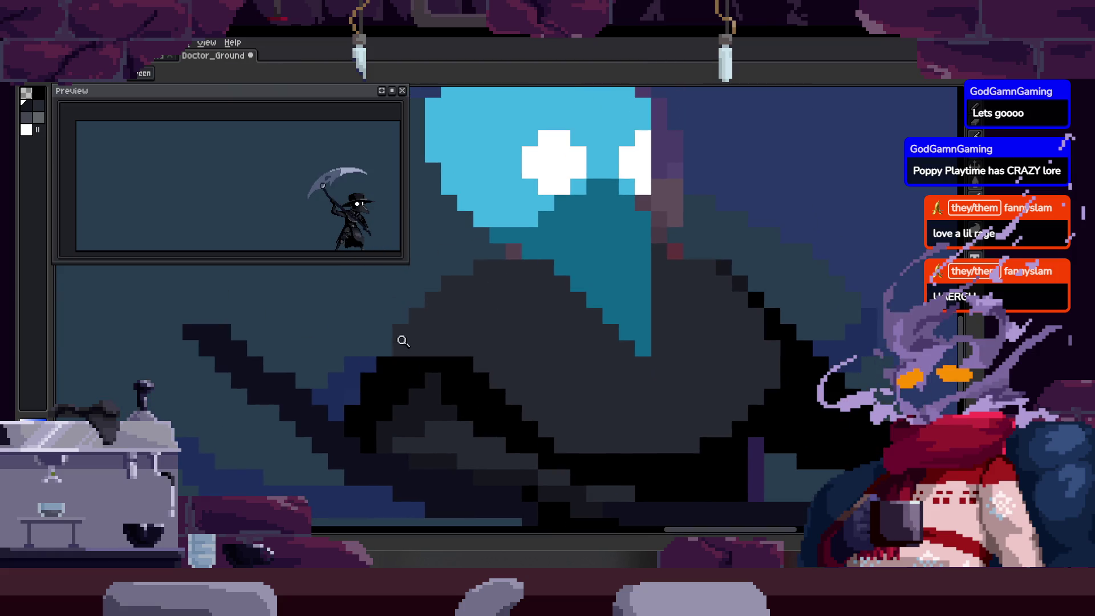
scroll(488, 282, up, 3)
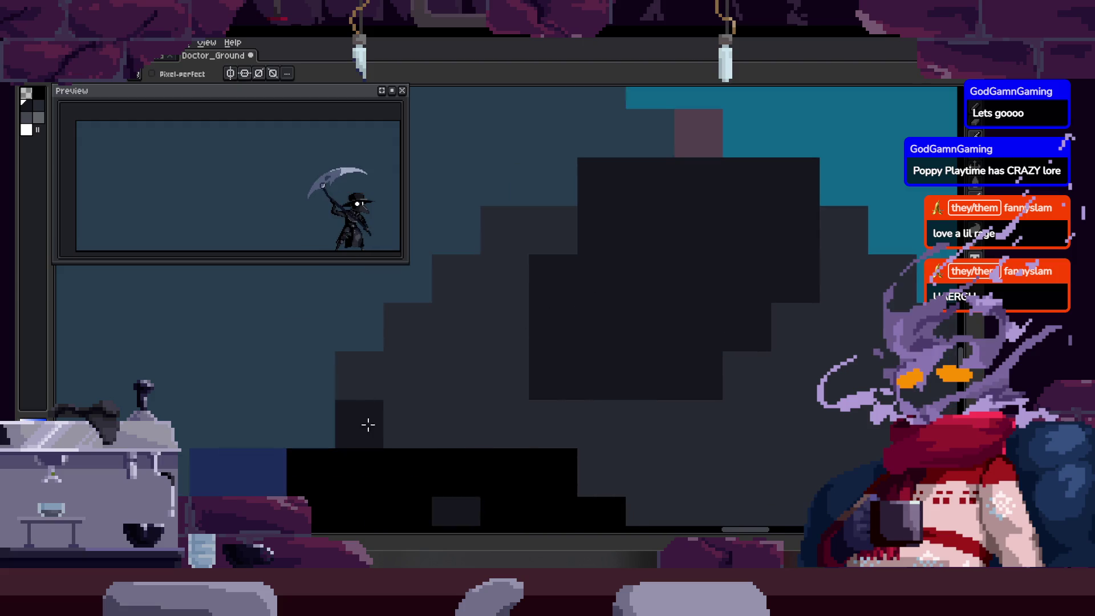
scroll(537, 269, down, 2)
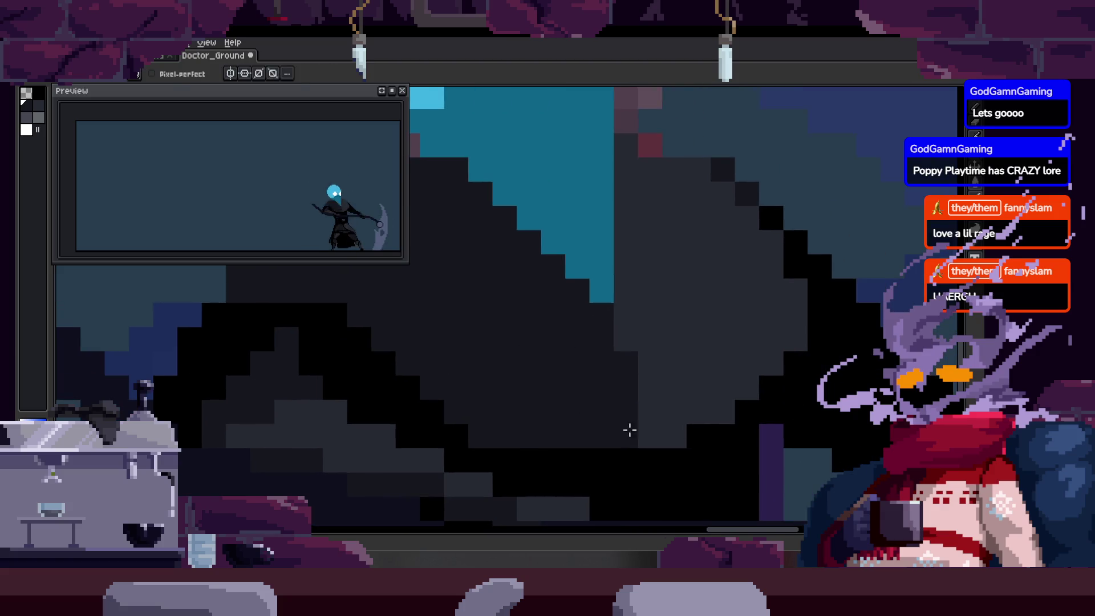
scroll(615, 325, down, 1)
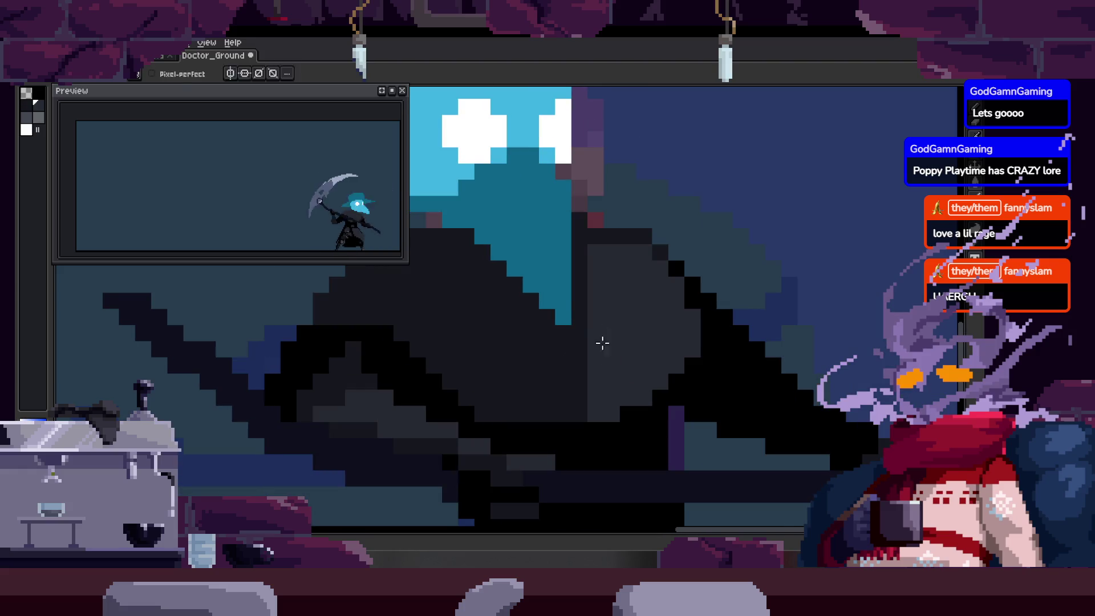
Sample a colour and paint a black diagonal line across the cloak.
key(alt)
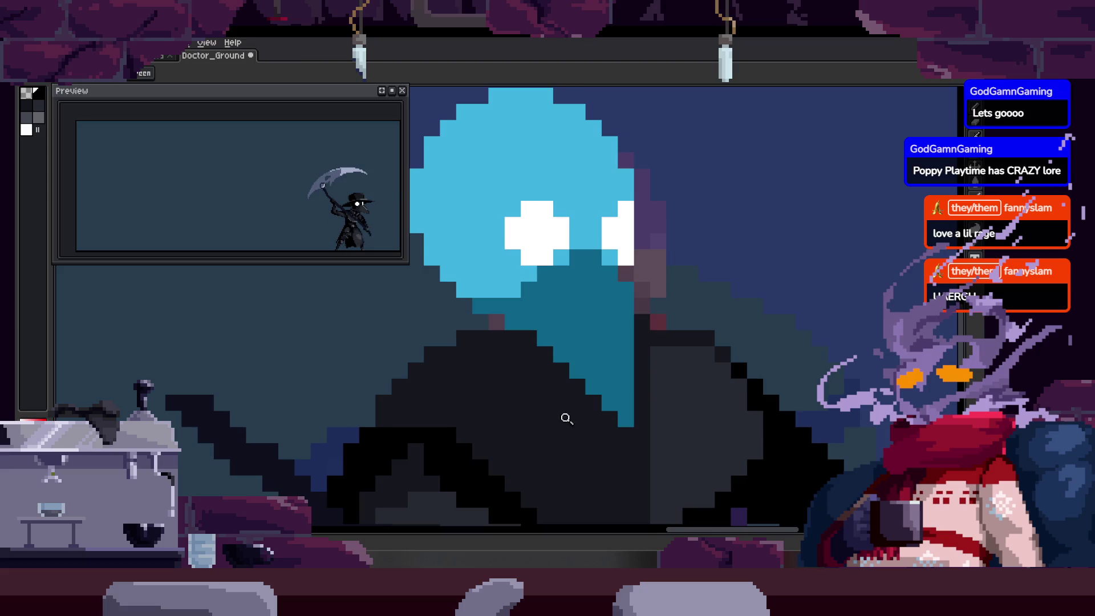
scroll(463, 288, up, 1)
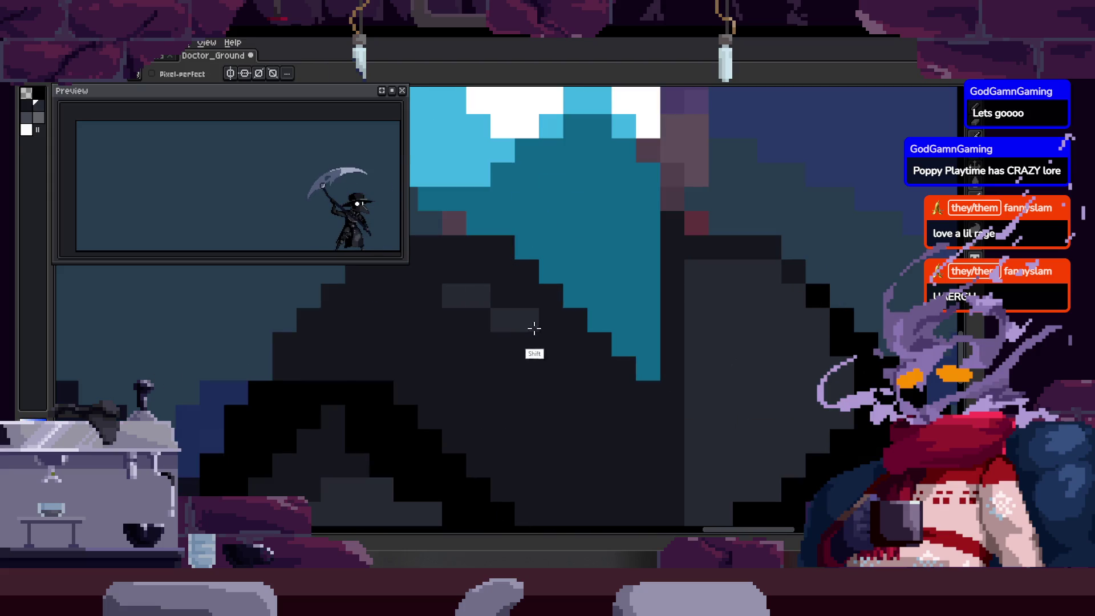
scroll(535, 328, up, 2)
drag(455, 295, 484, 350)
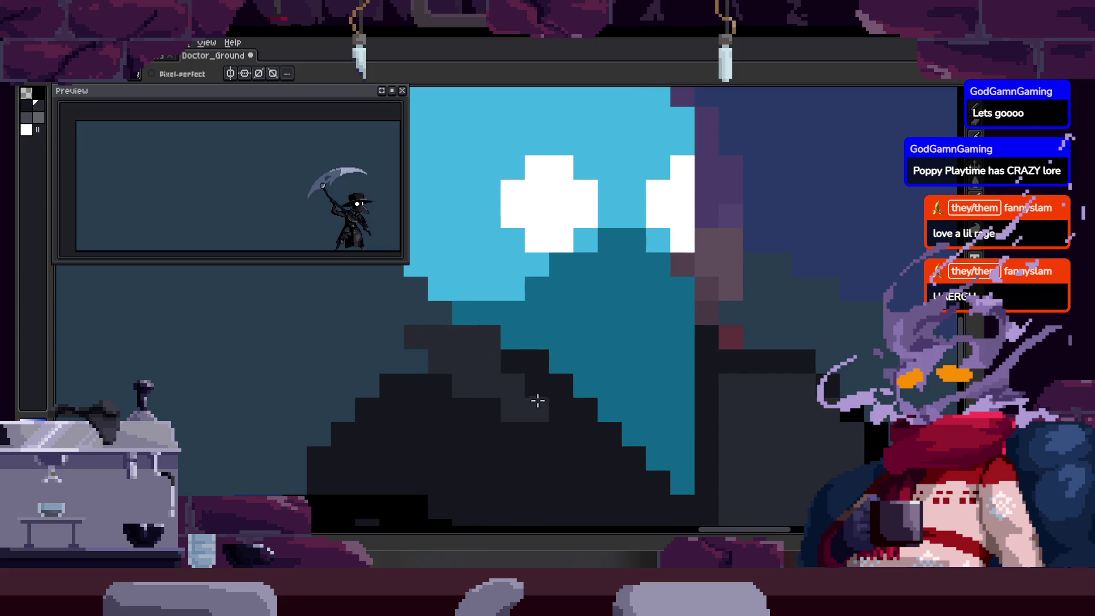
mouse_move(439, 311)
mouse_down()
mouse_move(455, 337)
mouse_move(534, 377)
mouse_up()
Touch up the cloak's black outline with more black pixels using the Pencil.
scroll(520, 337, down, 1)
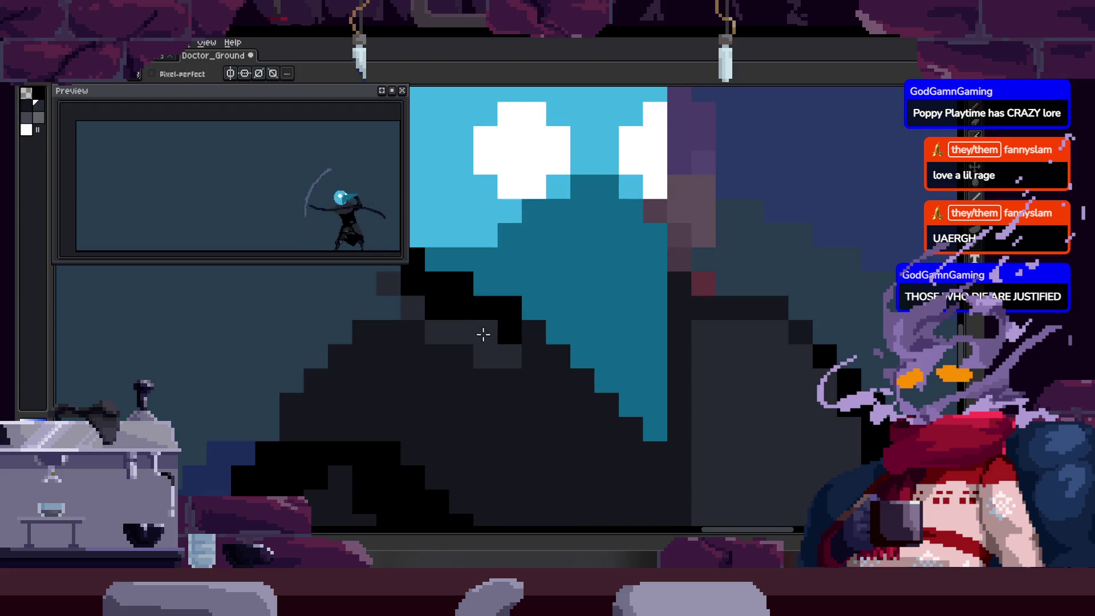
key(z)
scroll(536, 354, down, 2)
scroll(559, 371, up, 5)
key(b)
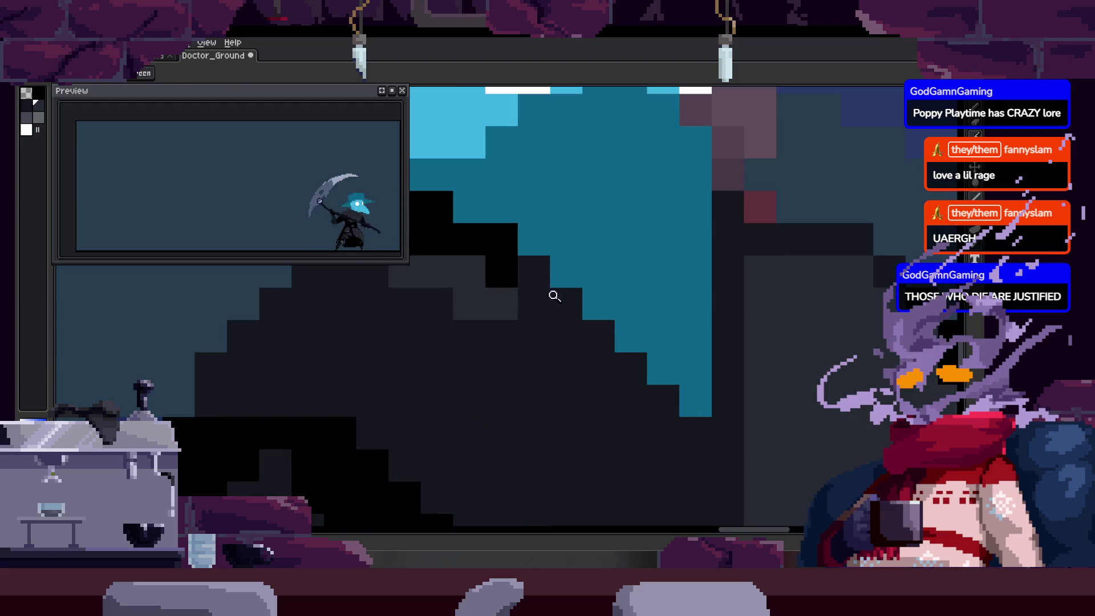
click(582, 313)
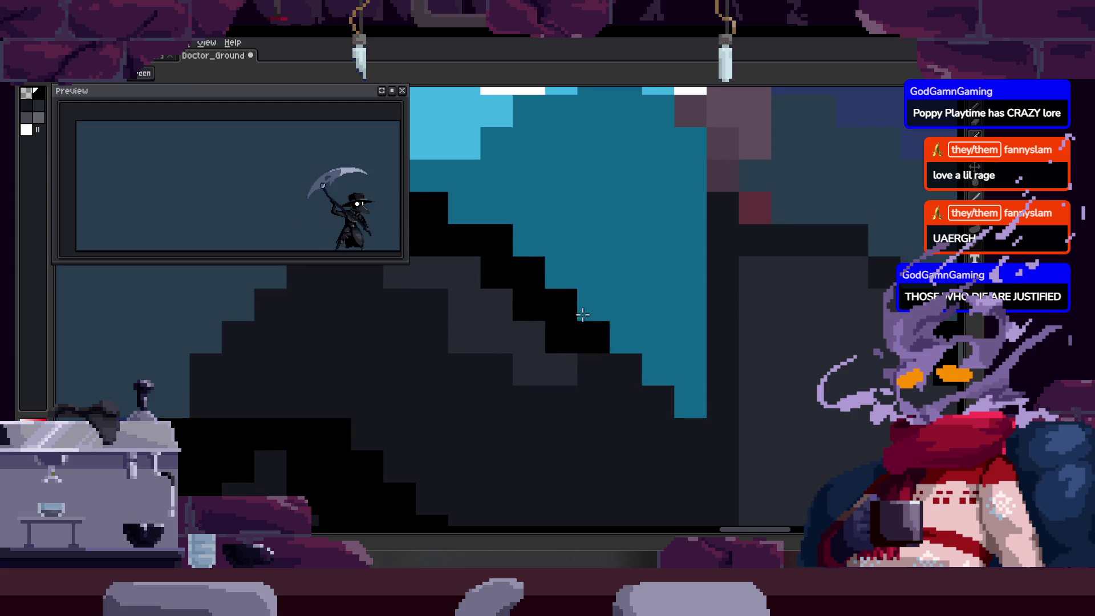
drag(501, 399, 532, 450)
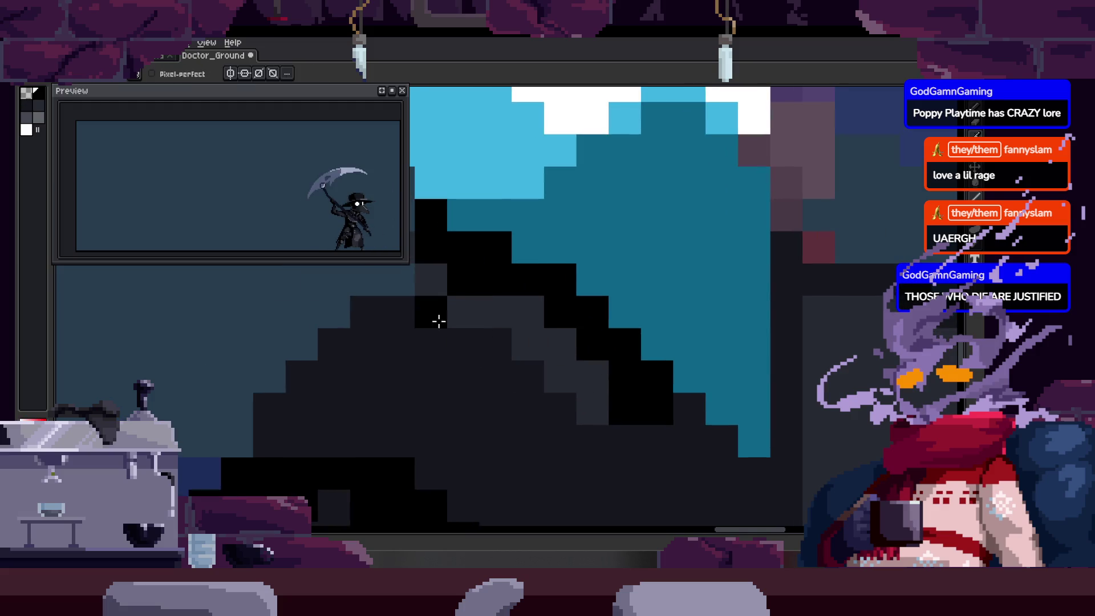
drag(431, 344, 480, 341)
Save the edits and paint a few more black pixels on the outline.
scroll(480, 341, down, 1)
key(ctrl+s)
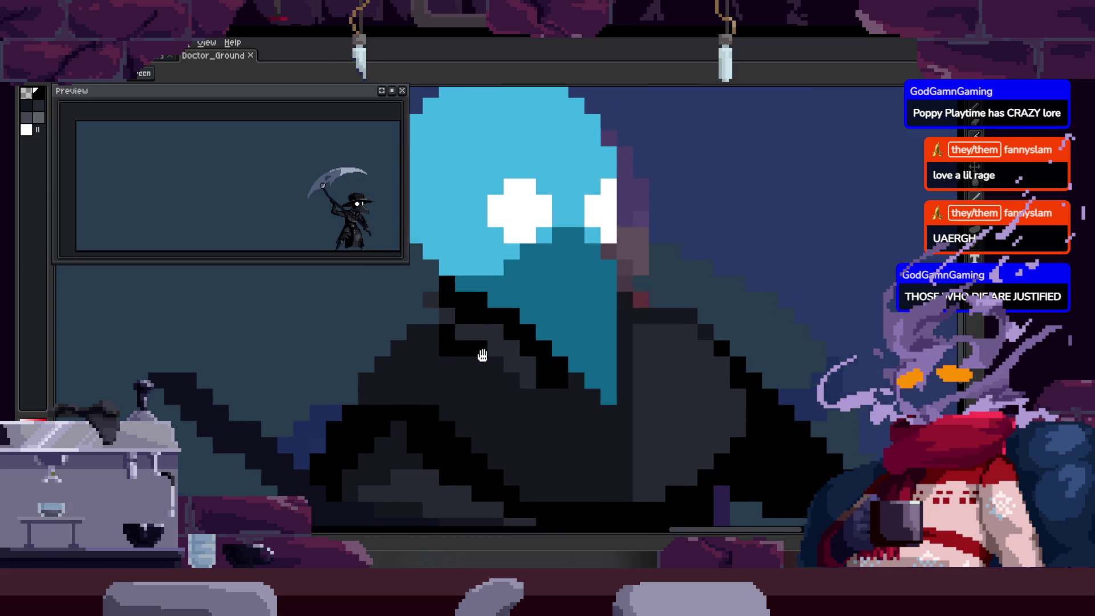
scroll(411, 354, up, 2)
mouse_move(411, 354)
mouse_down()
mouse_move(328, 386)
mouse_move(425, 306)
mouse_move(393, 332)
mouse_up()
Darken cells along the cloak edge to black, then zoom out to the whole character.
scroll(447, 366, down, 1)
scroll(551, 362, down, 1)
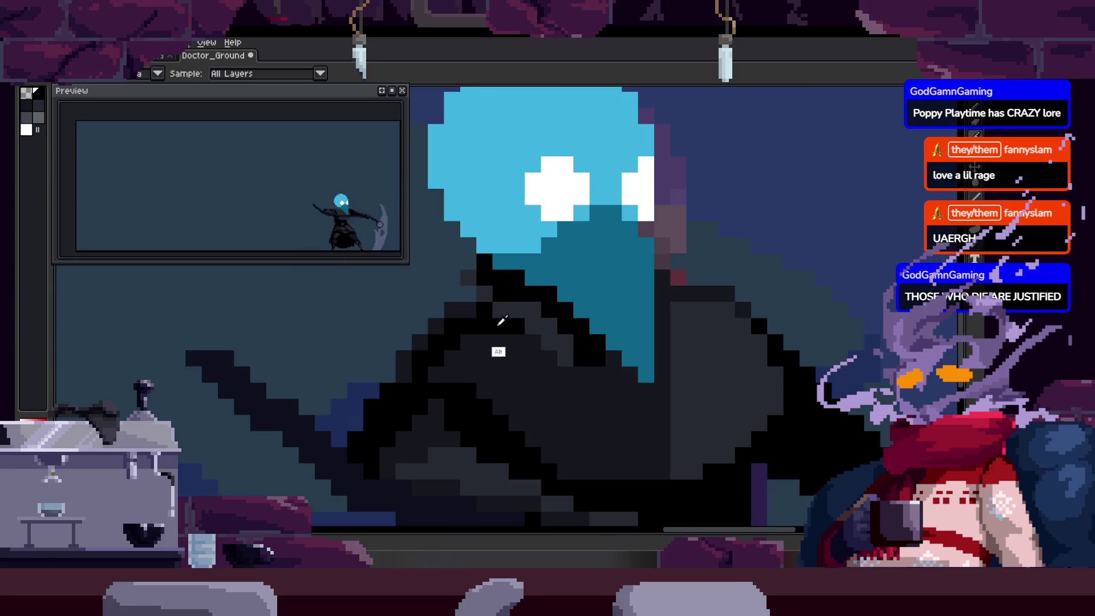
scroll(507, 325, up, 1)
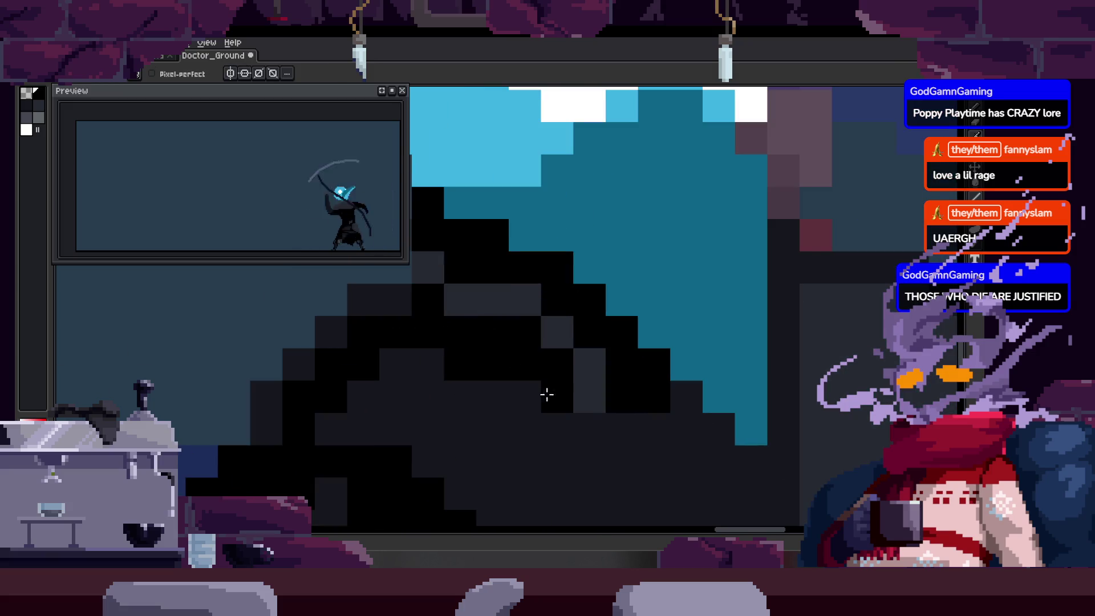
mouse_move(546, 394)
mouse_down()
mouse_move(444, 330)
mouse_move(503, 334)
mouse_move(515, 362)
mouse_up()
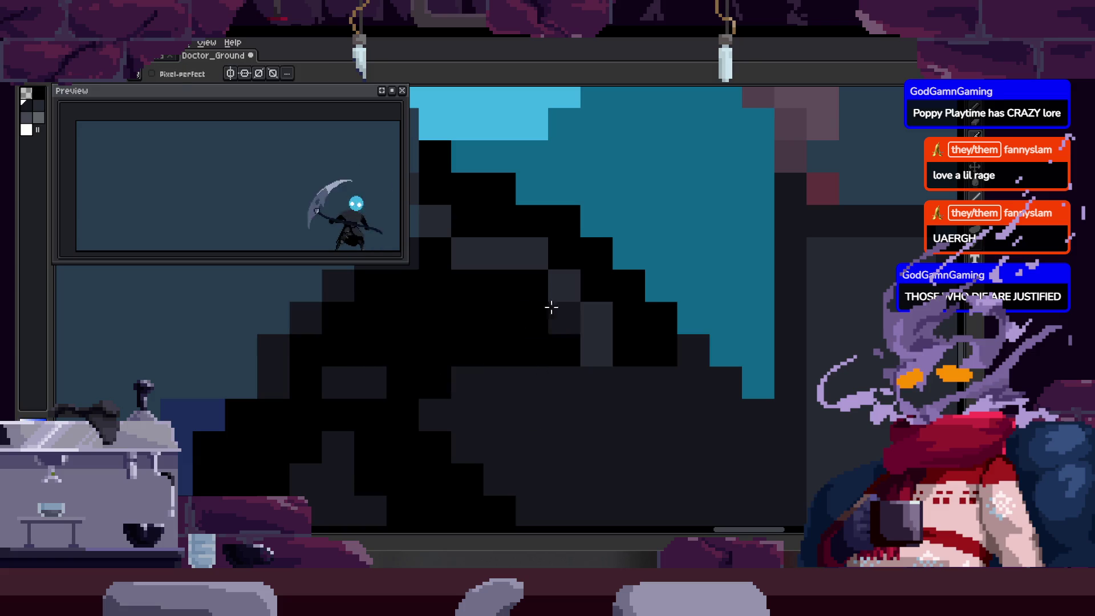
scroll(461, 251, up, 2)
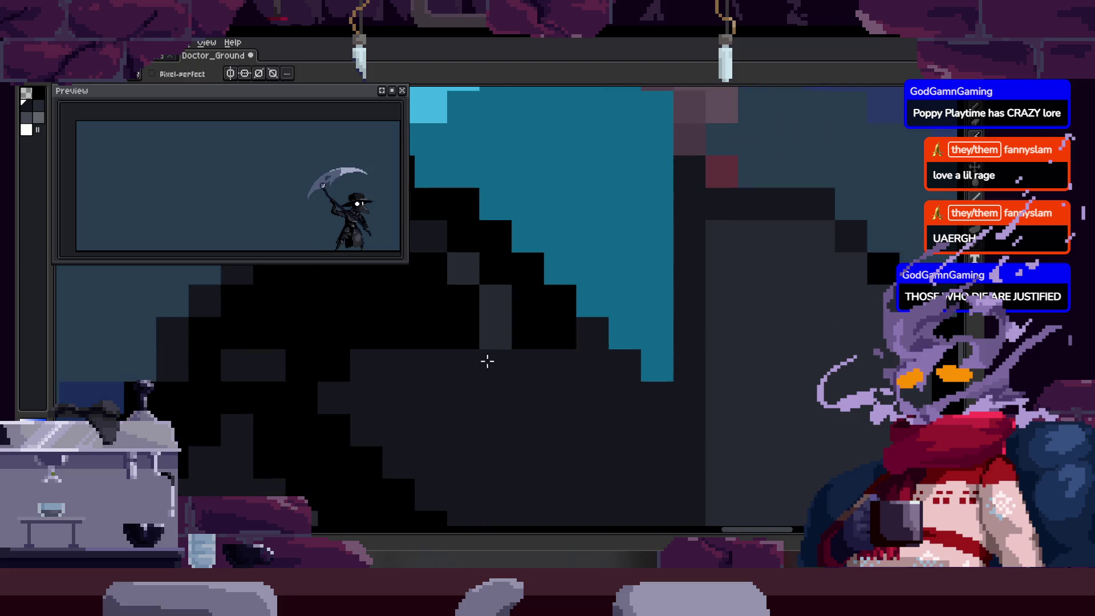
key(z)
scroll(486, 361, down, 4)
scroll(564, 374, up, 4)
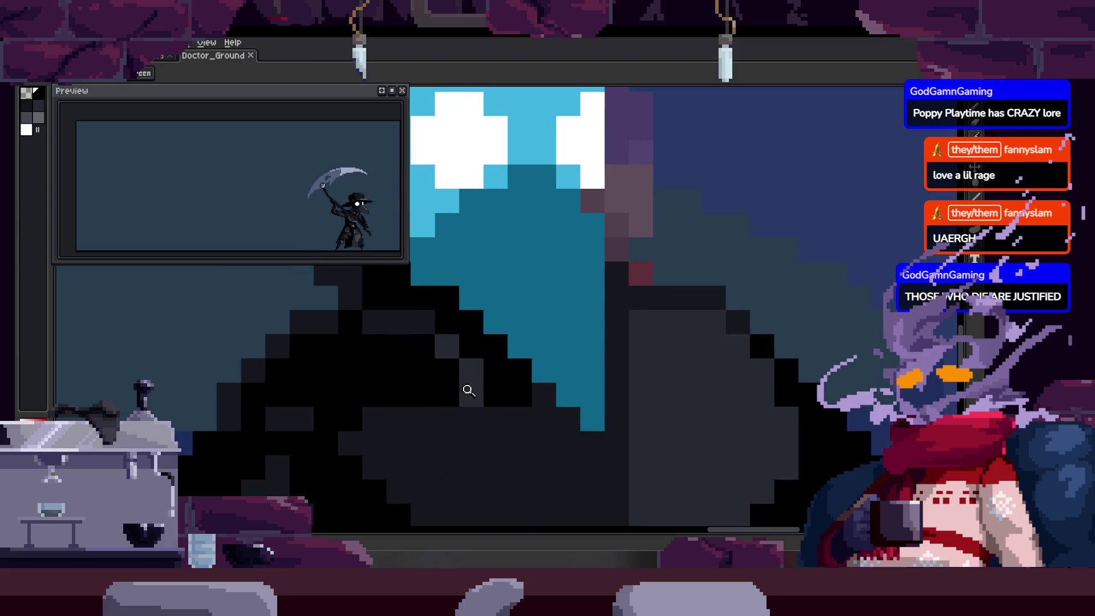
key(z)
scroll(529, 397, down, 4)
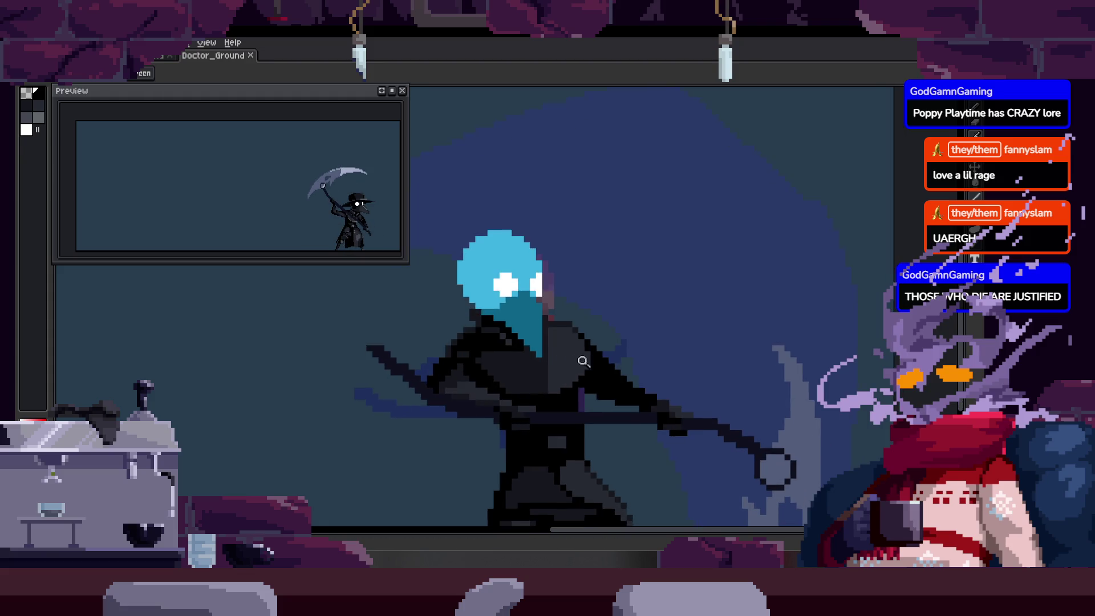
Step through four attack frames and flip between them to compare poses.
key(Right)
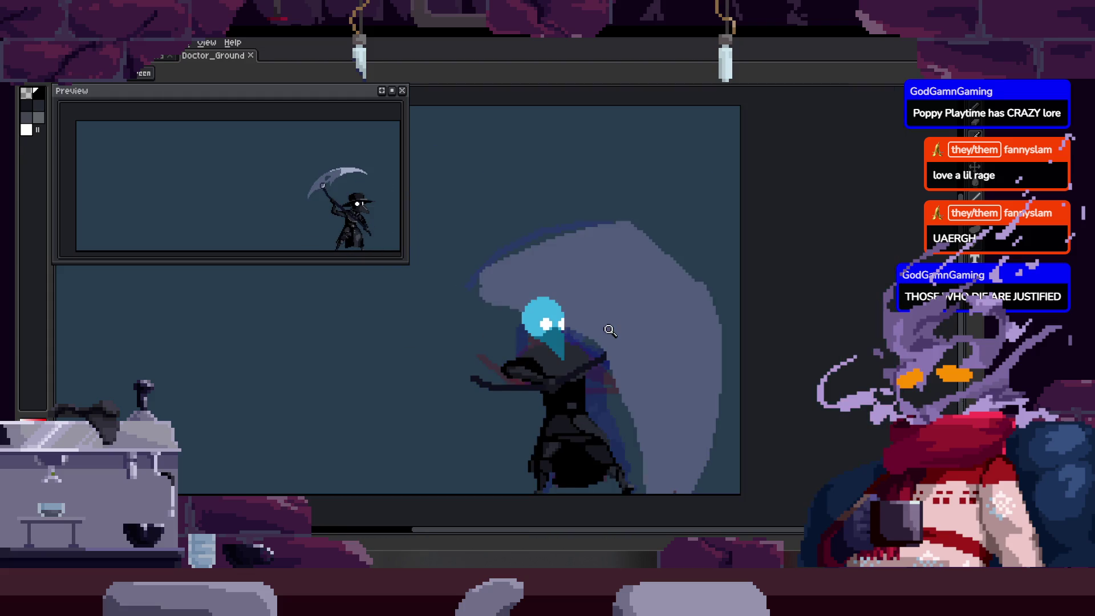
key(Right)
scroll(570, 331, up, 5)
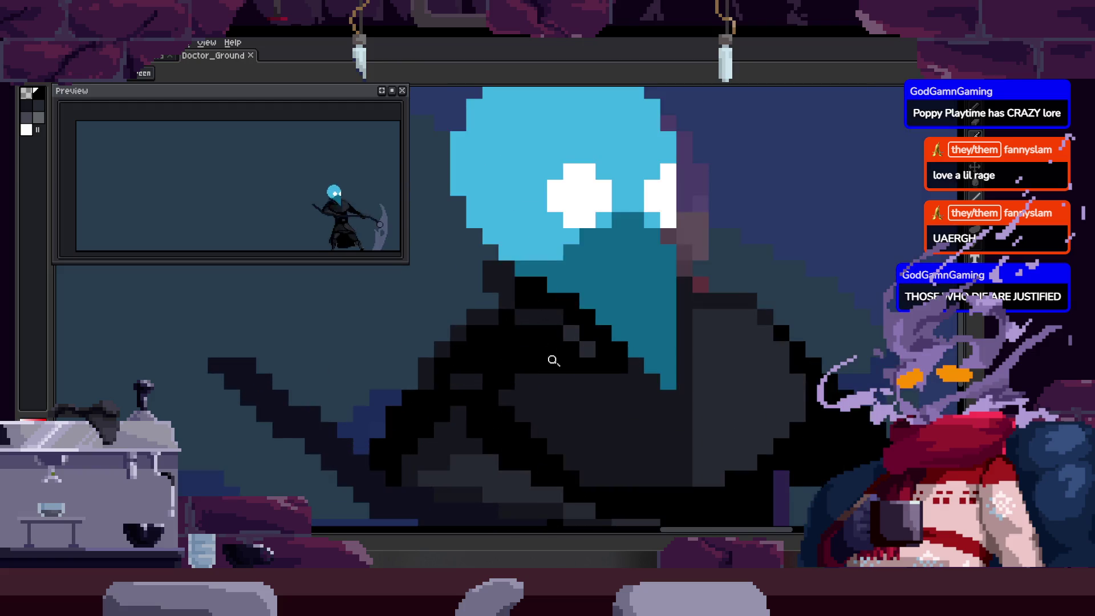
scroll(529, 403, down, 5)
key(Right)
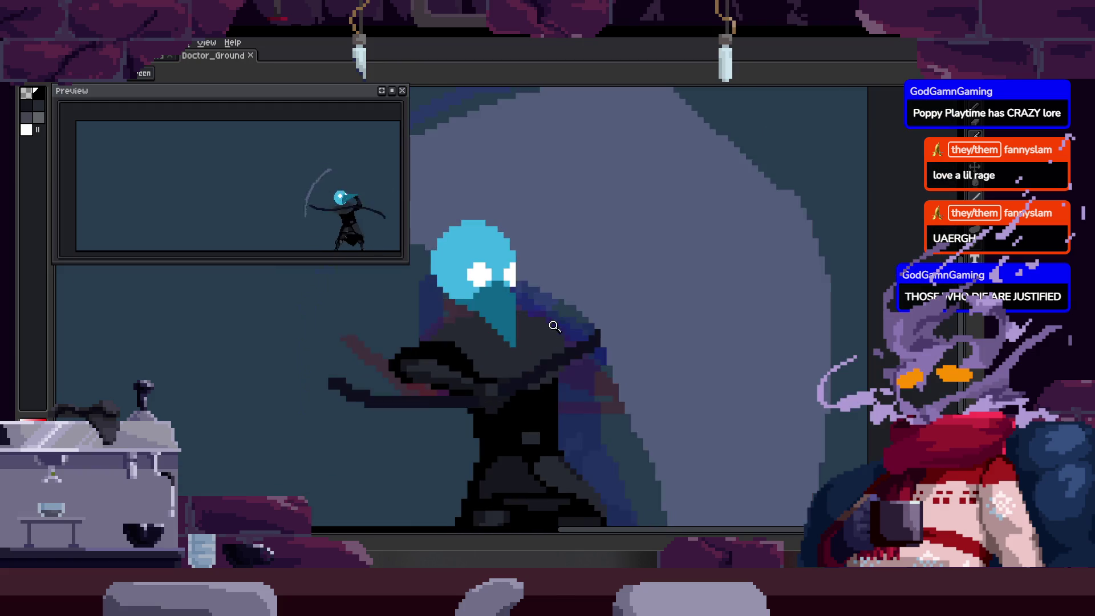
key(Right)
scroll(474, 326, up, 3)
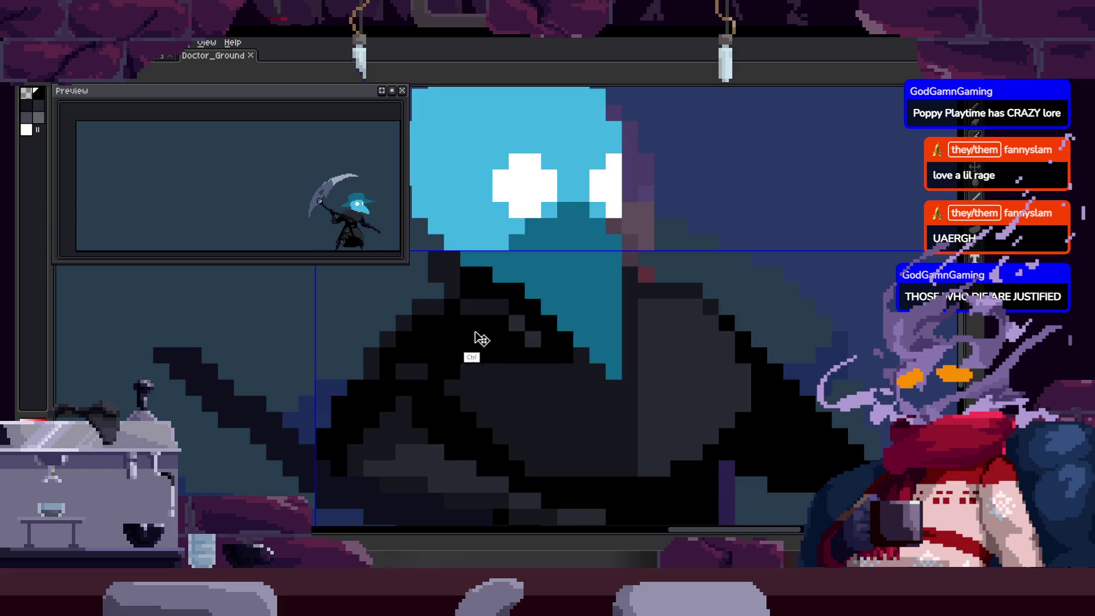
key(Return)
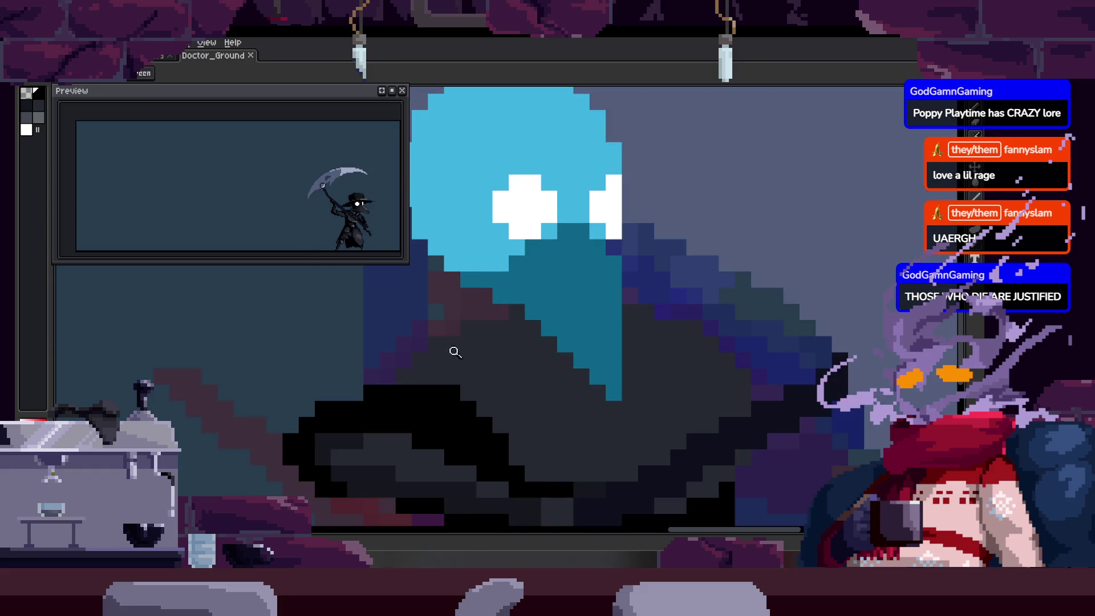
scroll(454, 352, down, 4)
scroll(521, 338, up, 3)
scroll(492, 380, down, 2)
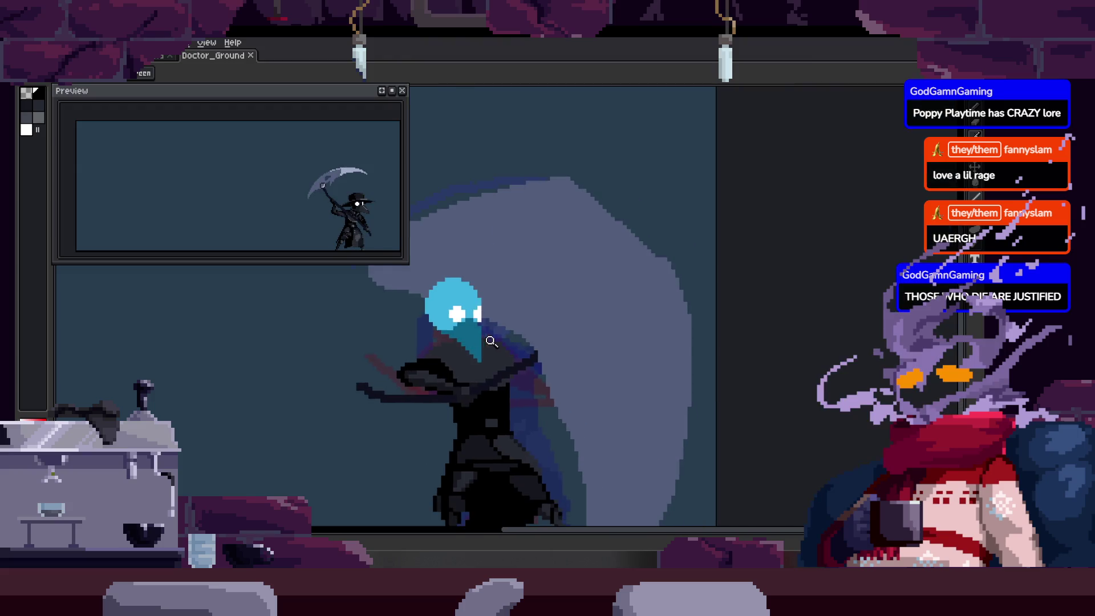
scroll(440, 349, up, 4)
Lasso-select part of the head and body, then clear the selection.
key(z)
scroll(447, 374, down, 2)
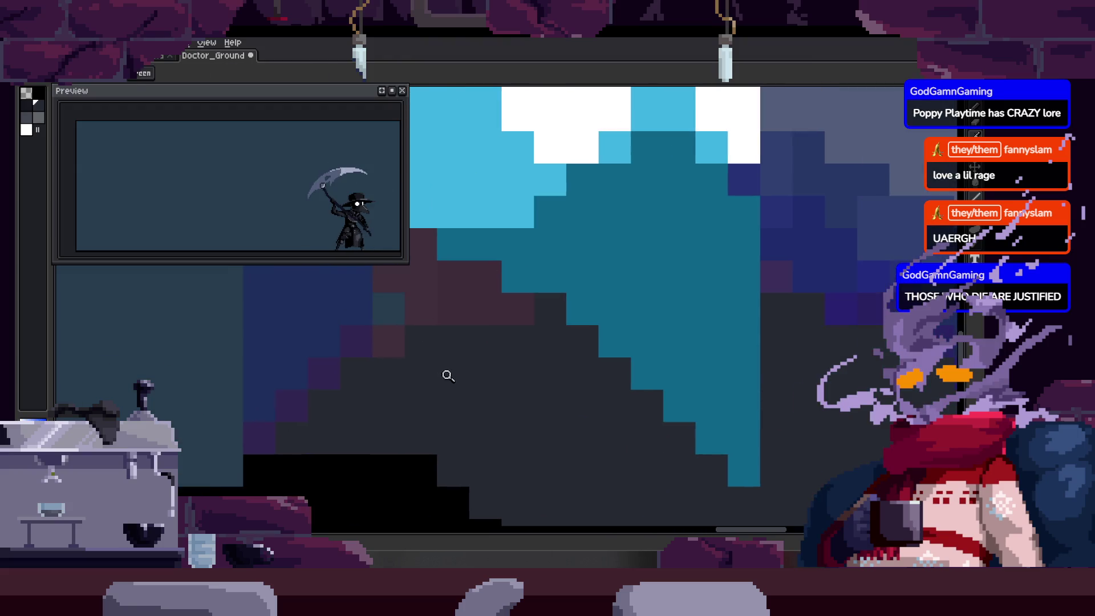
key(q)
mouse_move(419, 277)
mouse_down()
mouse_move(533, 365)
mouse_move(530, 288)
mouse_up()
key(ctrl+d)
key(z)
scroll(513, 370, down, 3)
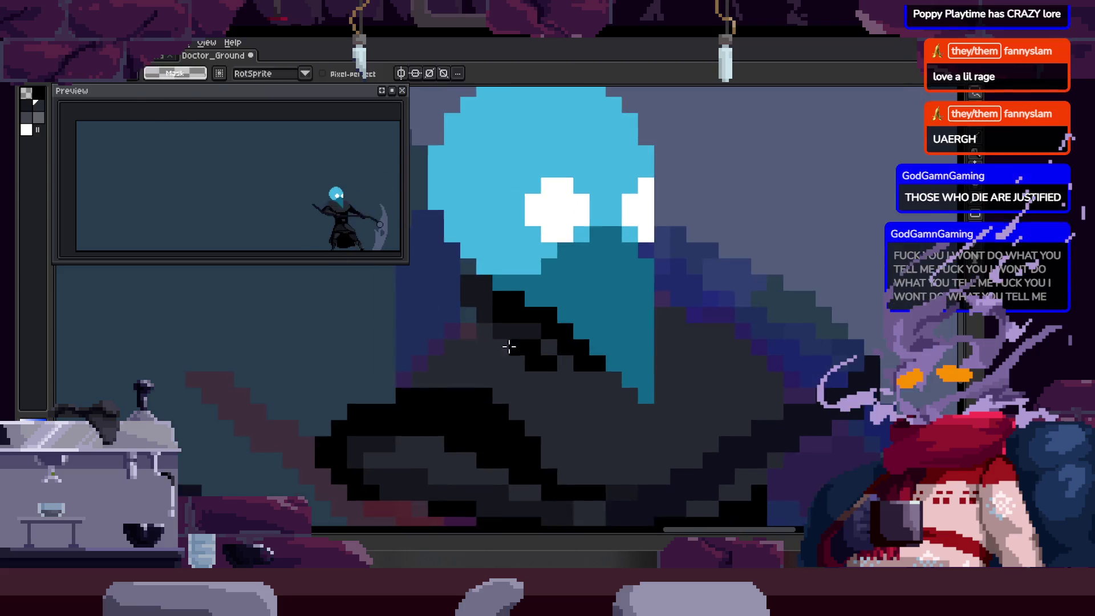
scroll(499, 419, up, 4)
Pick a colour from the artwork and paint a row of dark pixels on the cloak.
key(i)
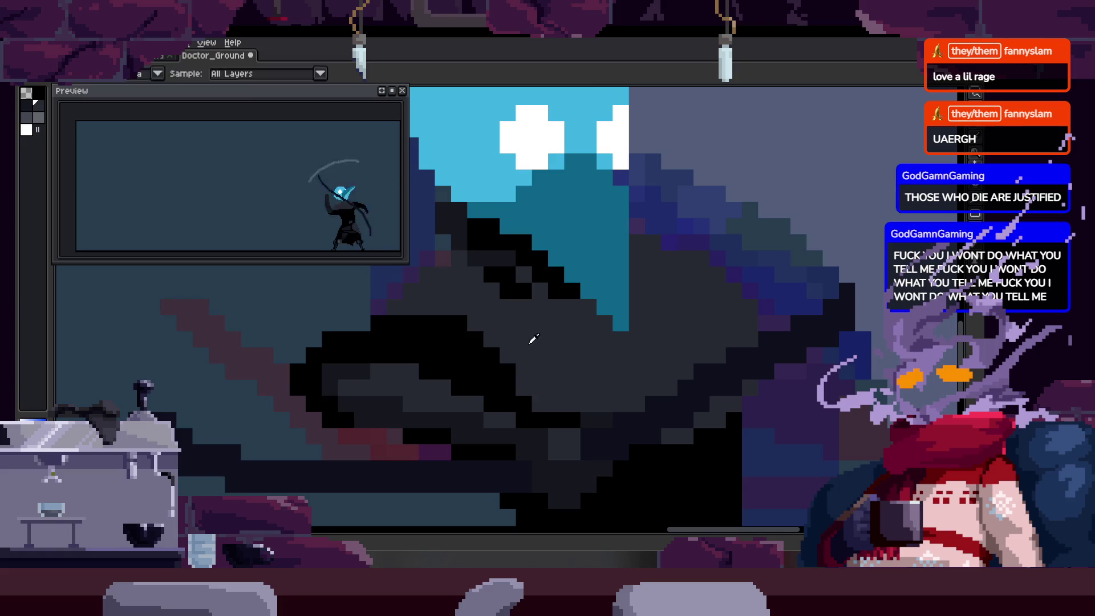
drag(478, 342, 440, 369)
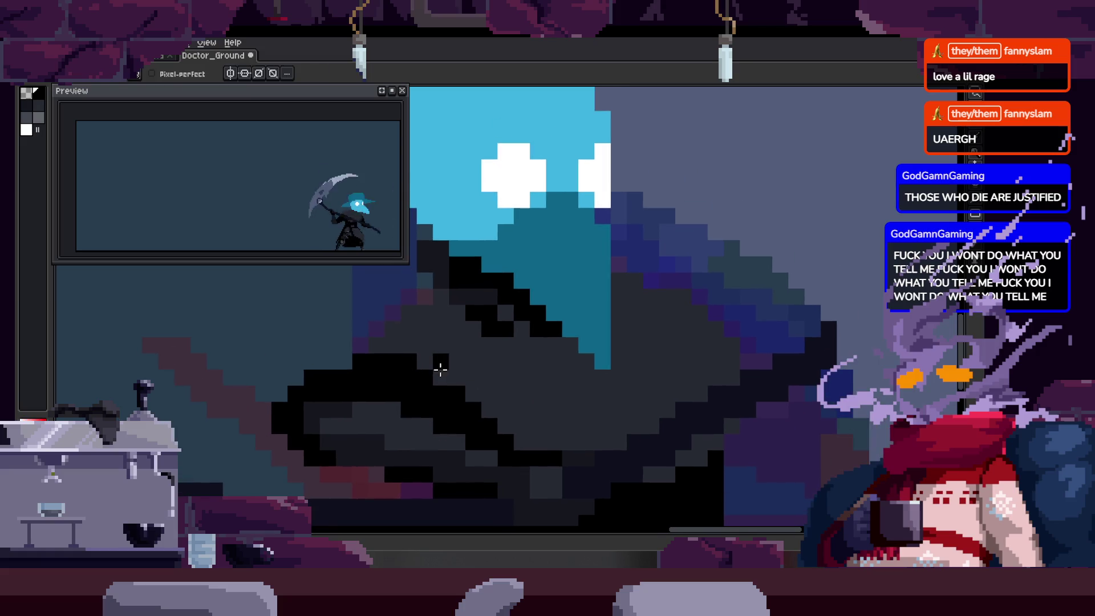
scroll(456, 294, up, 2)
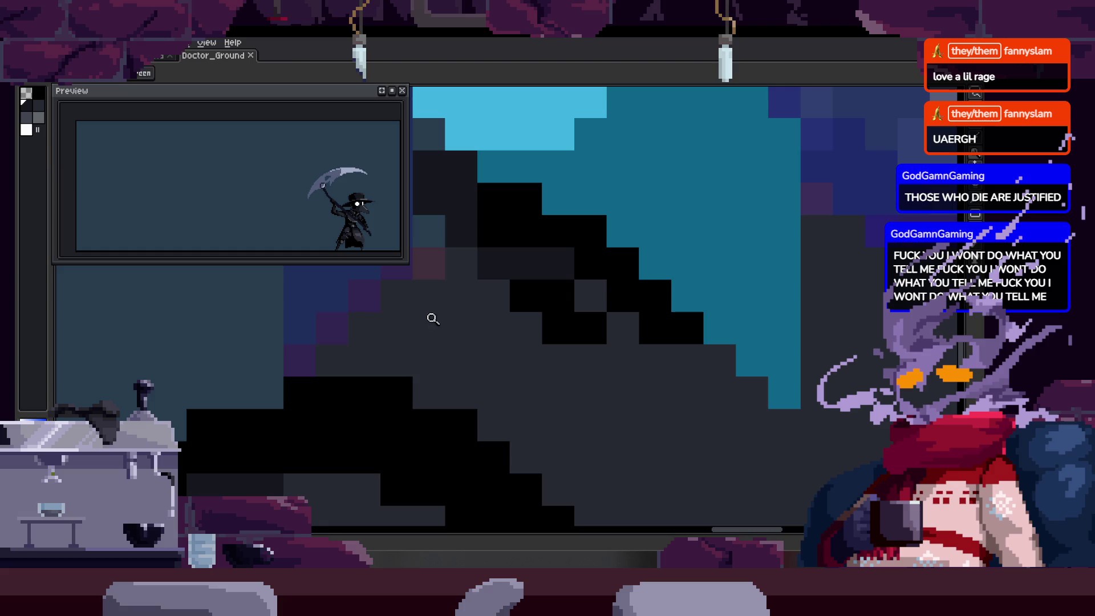
drag(342, 358, 476, 347)
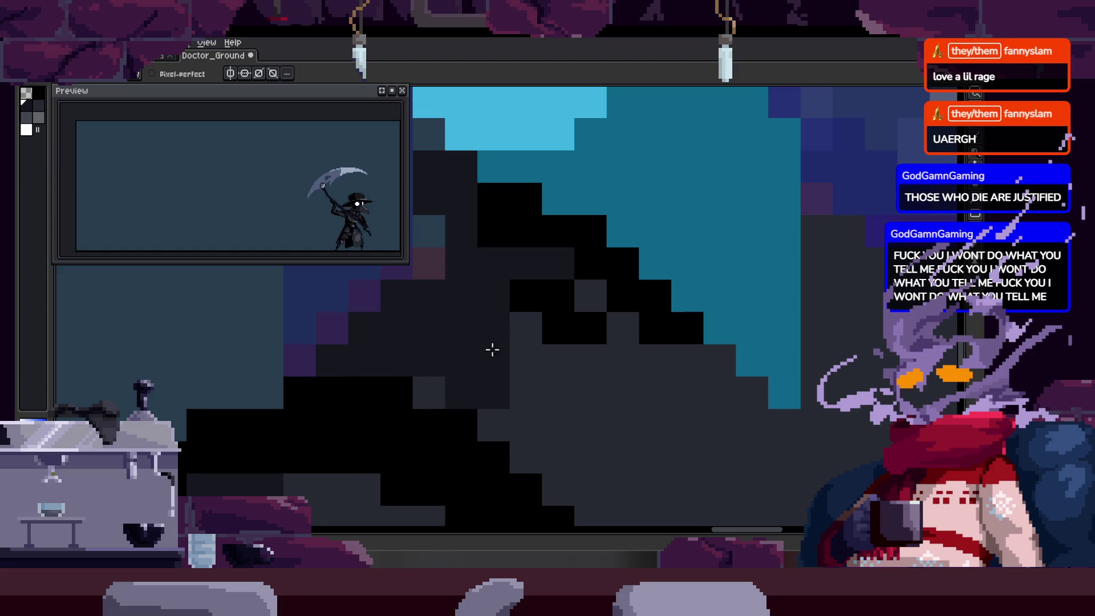
click(484, 281)
View the outstretched arm with the Pencil active and advance to the next frame.
key(z)
scroll(570, 296, down, 1)
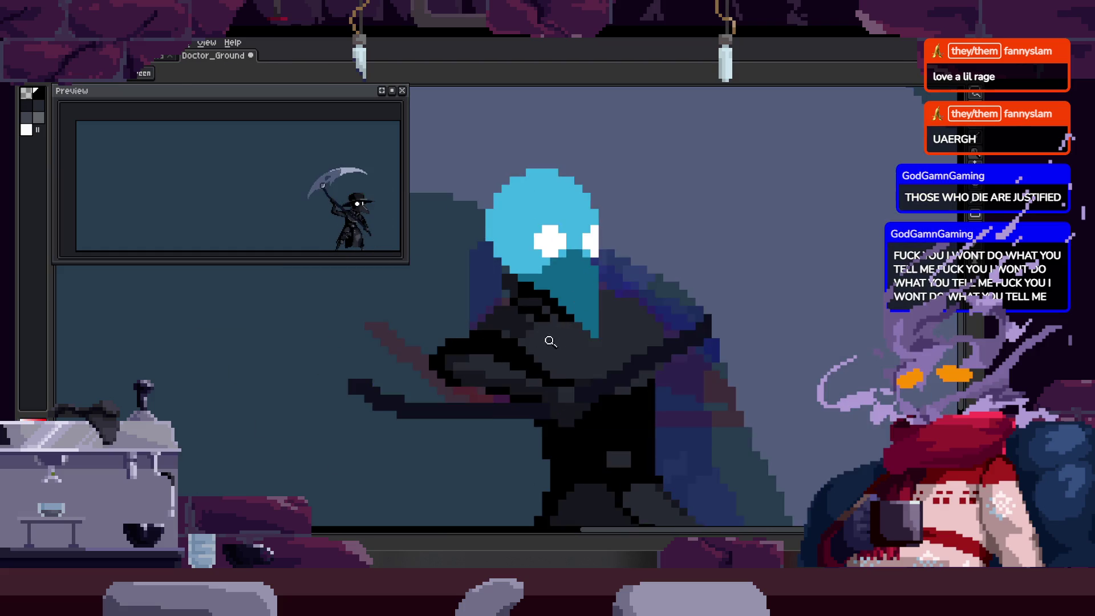
key(b)
scroll(539, 288, up, 1)
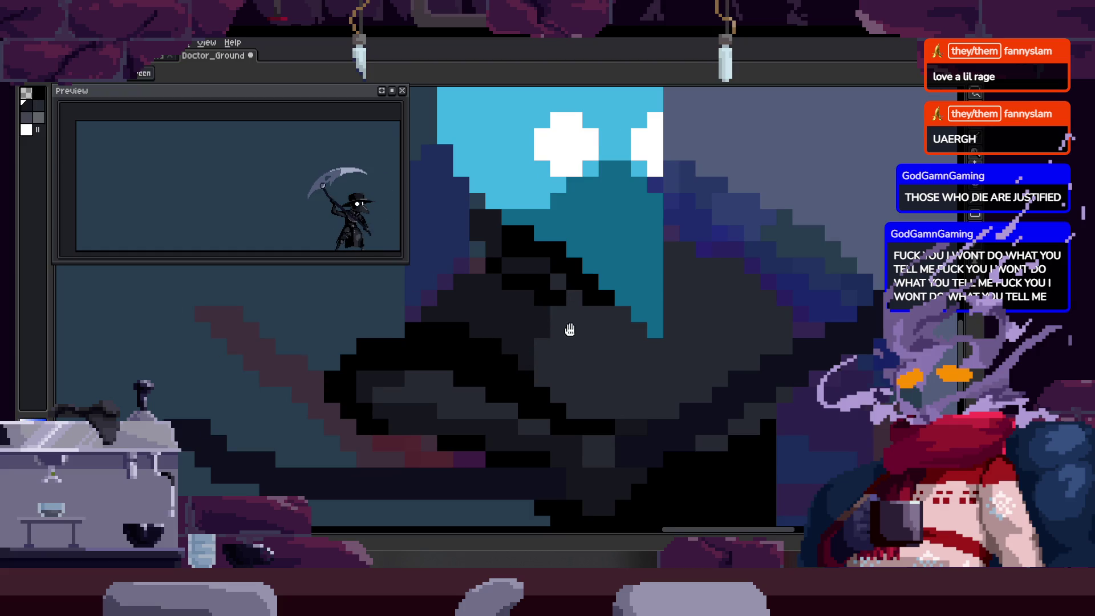
drag(569, 330, 538, 325)
key(b)
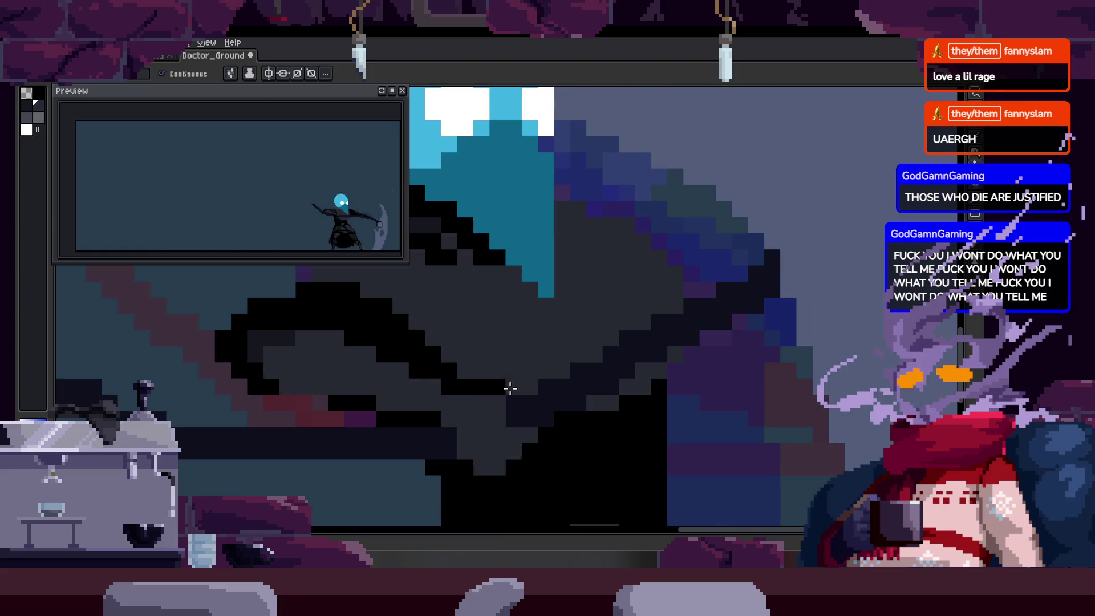
key(b)
key(Right)
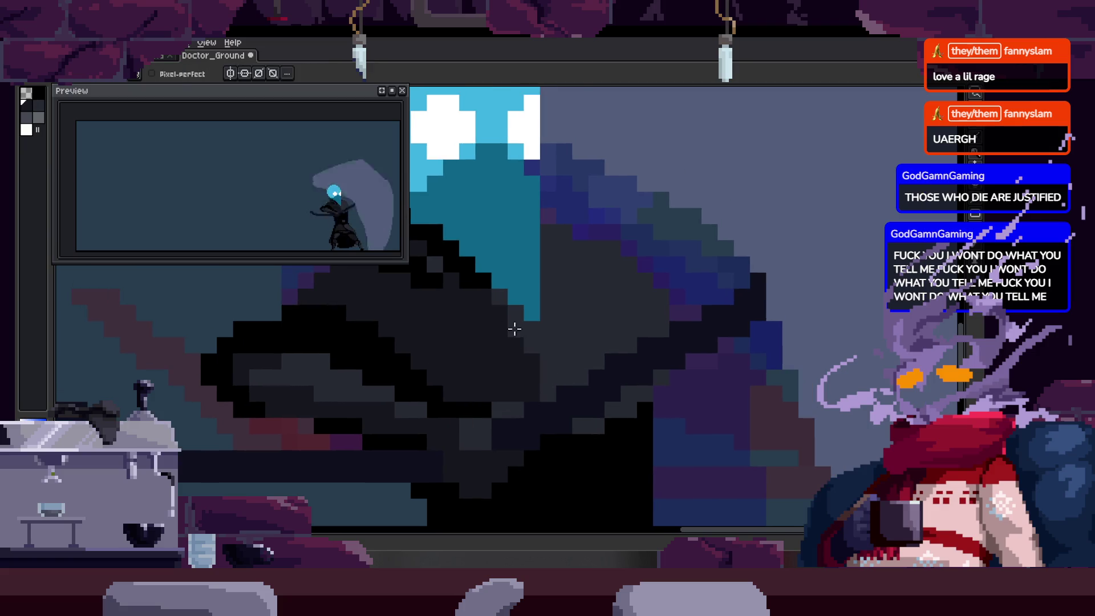
Zoom and pan the close-up across the cloak pixels.
key(z)
scroll(531, 361, down, 3)
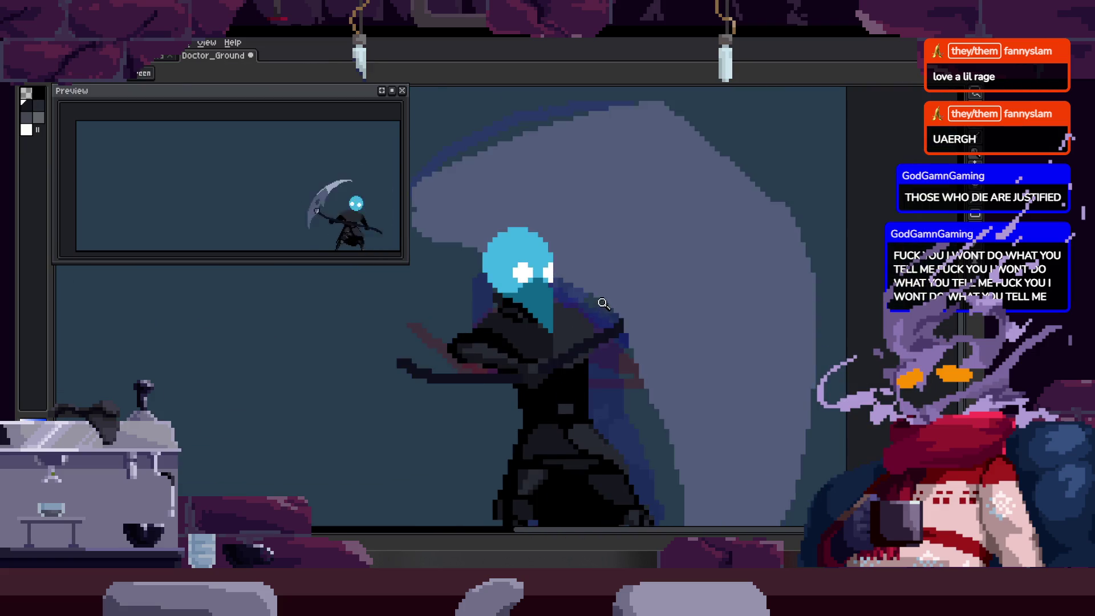
scroll(502, 313, up, 5)
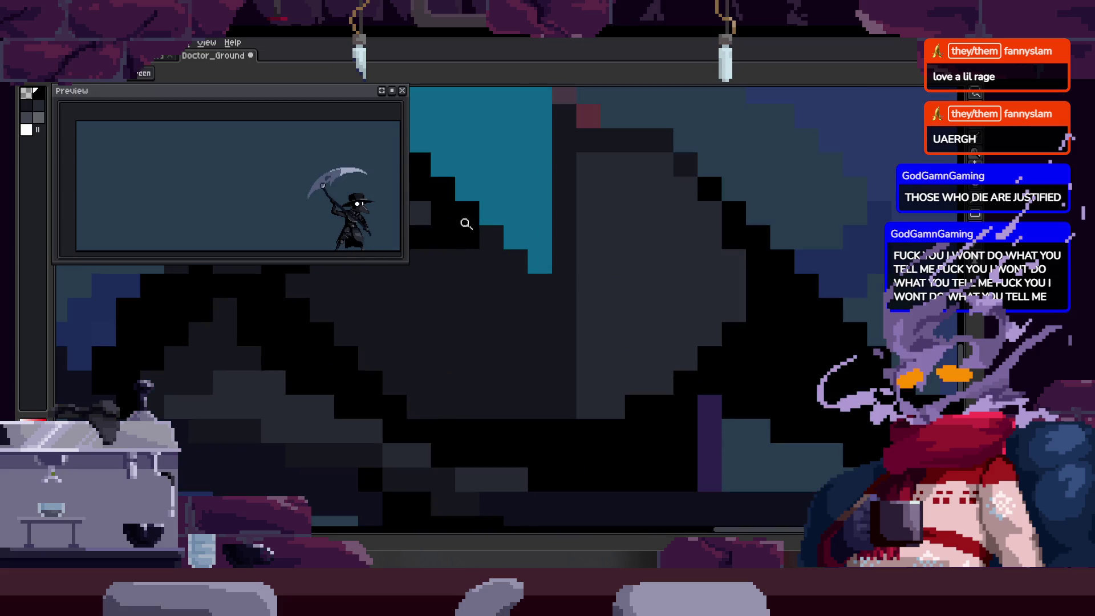
drag(491, 245, 562, 308)
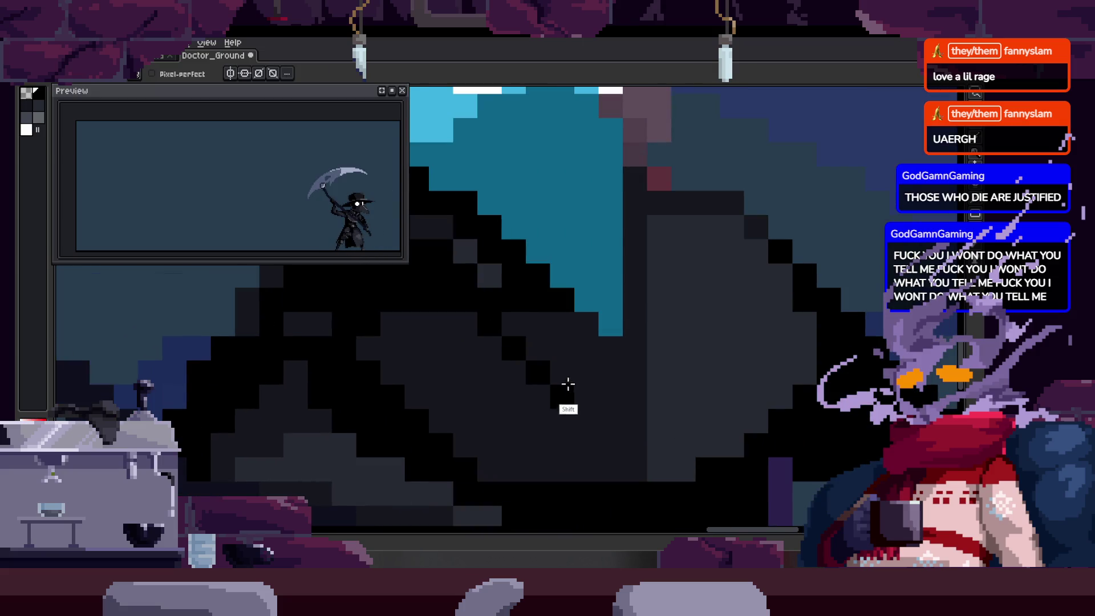
key(z)
scroll(564, 378, down, 3)
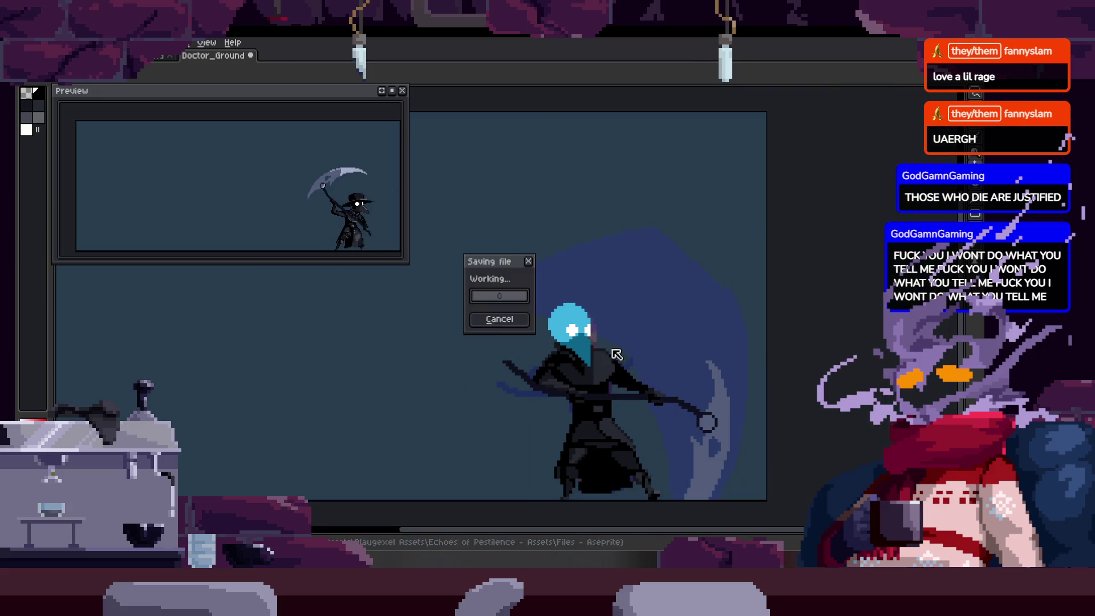
Zoom in and Magic Wand-select the dark cloak colour, then deselect it.
scroll(580, 346, up, 1)
scroll(530, 322, up, 3)
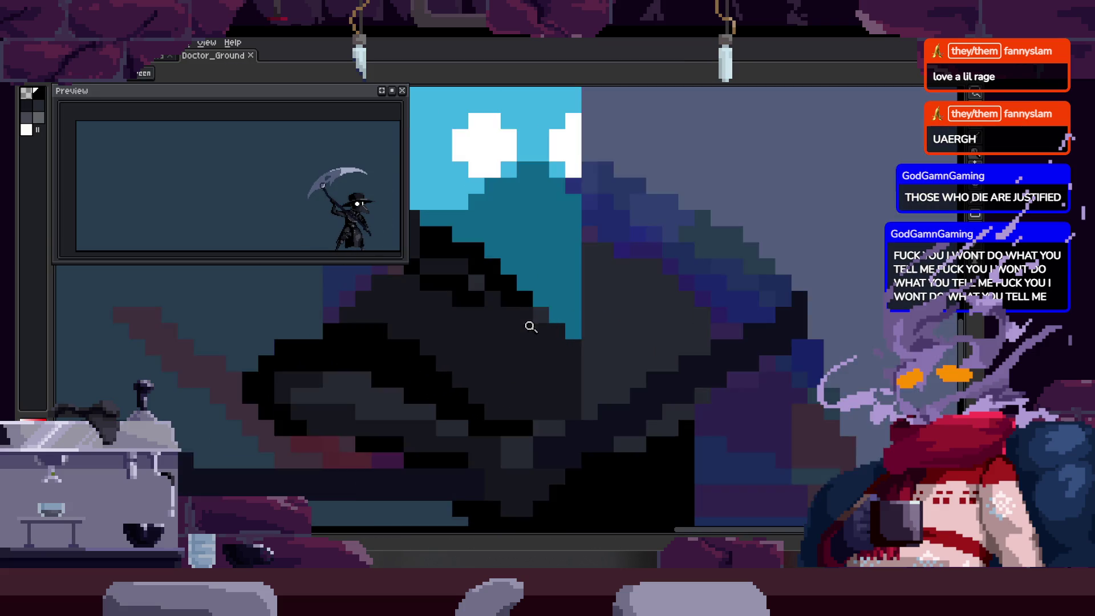
scroll(542, 339, up, 2)
key(w)
click(550, 342)
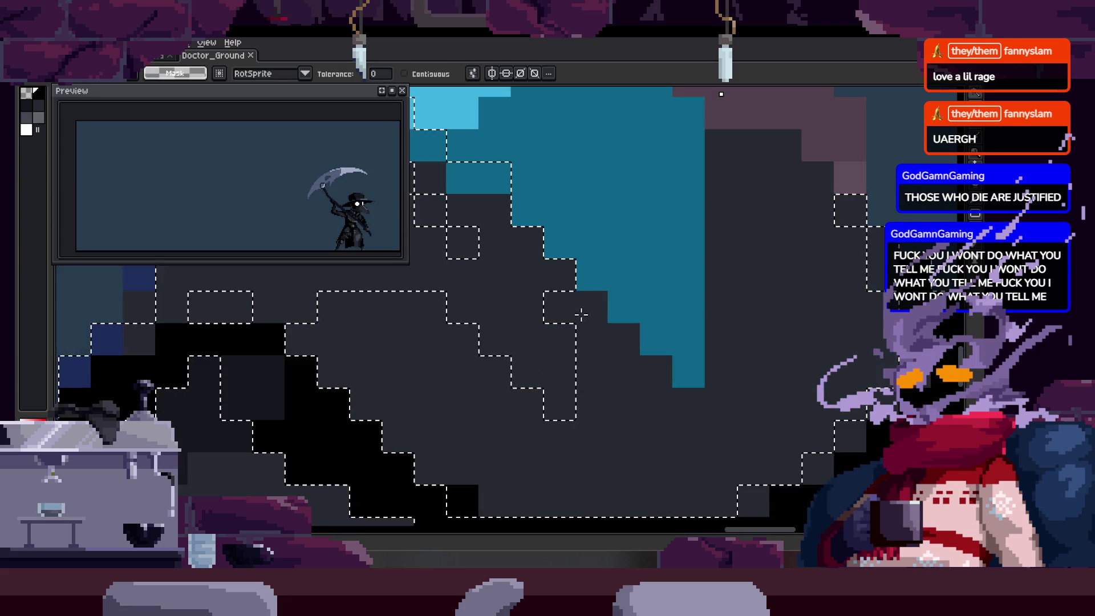
key(b)
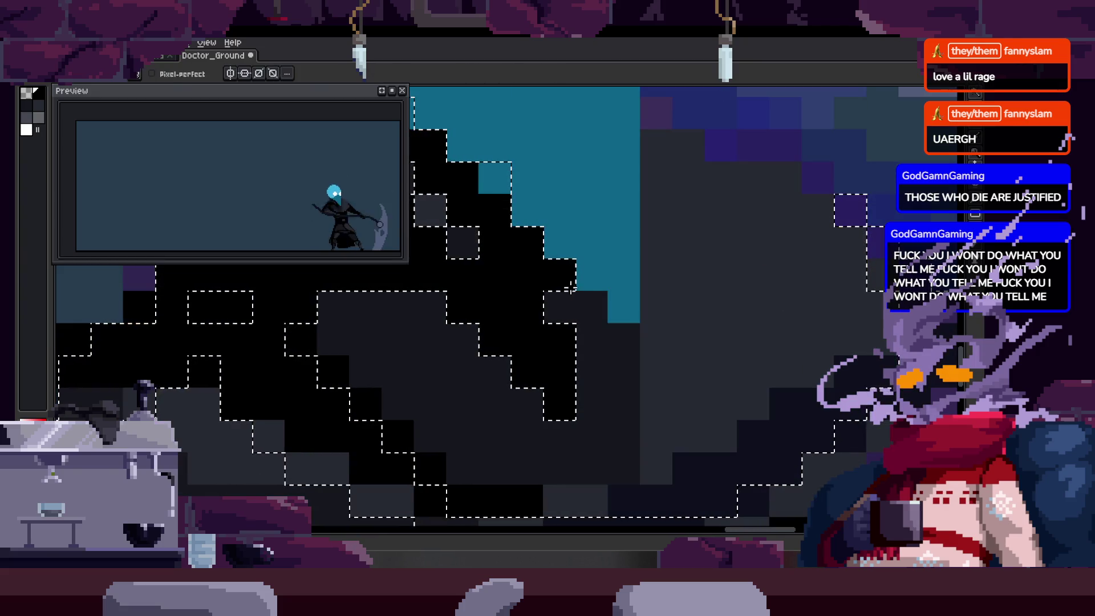
key(ctrl+d)
Compare the cloak across the attack frames with the timeline toggled, then save Doctor_Ground.
key(z)
scroll(541, 367, down, 2)
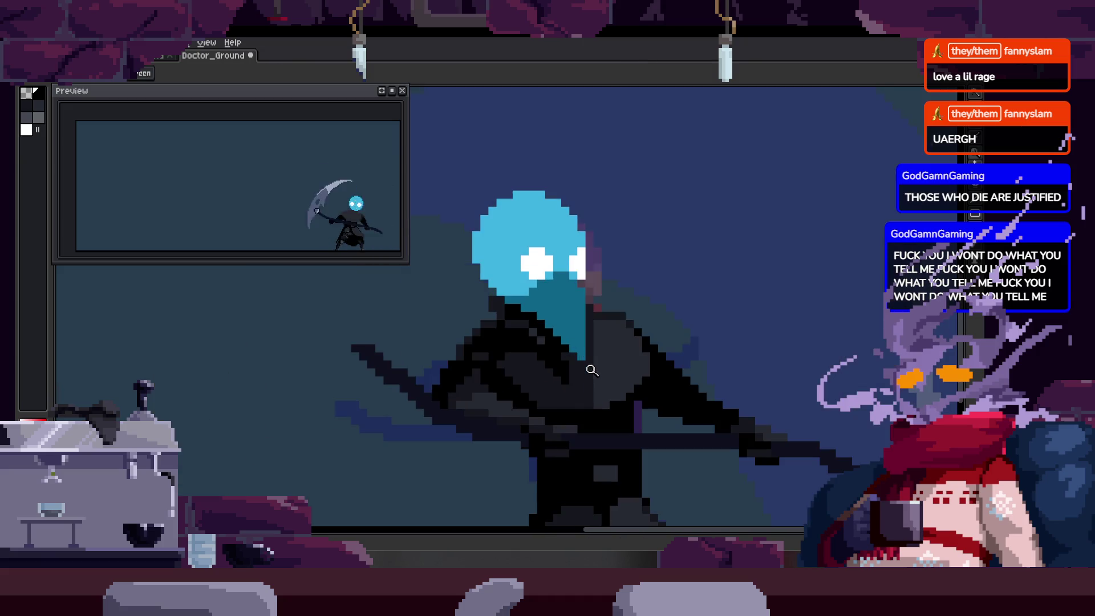
scroll(474, 357, up, 2)
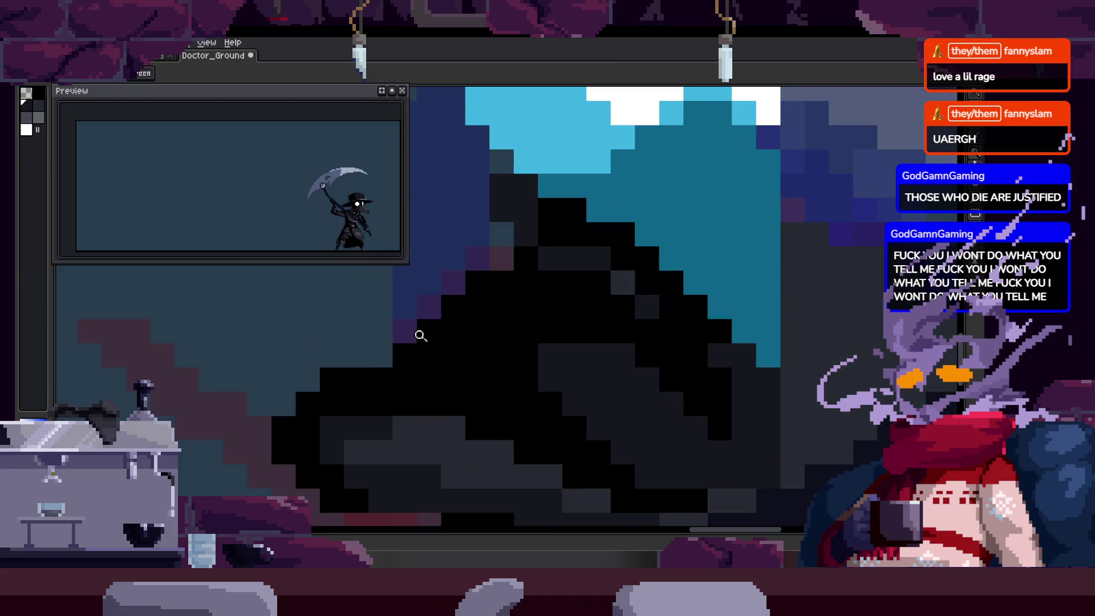
key(z)
scroll(396, 340, down, 2)
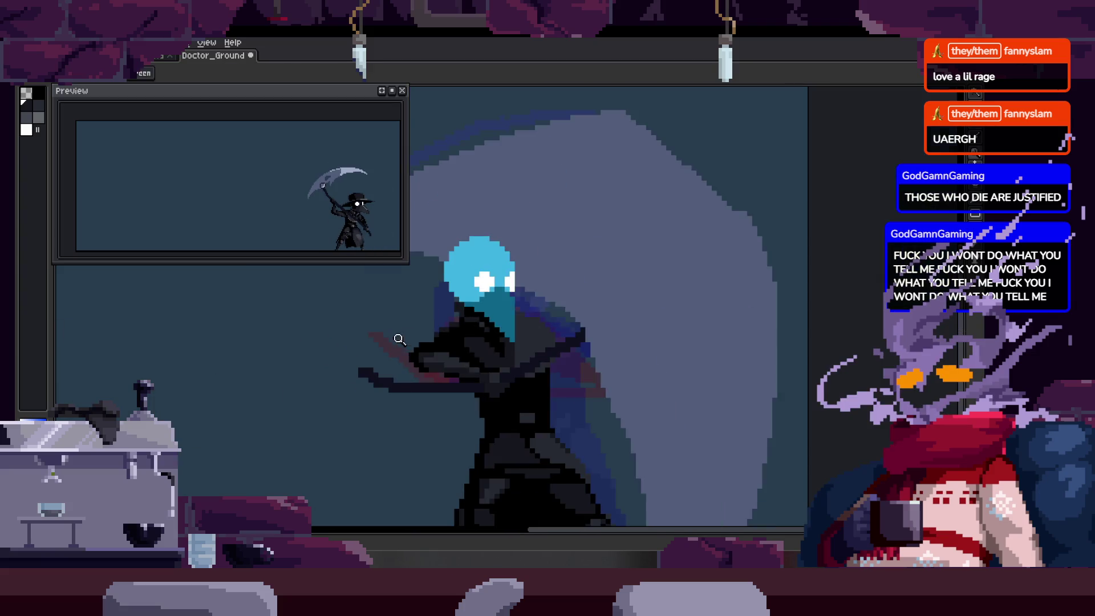
scroll(444, 342, up, 2)
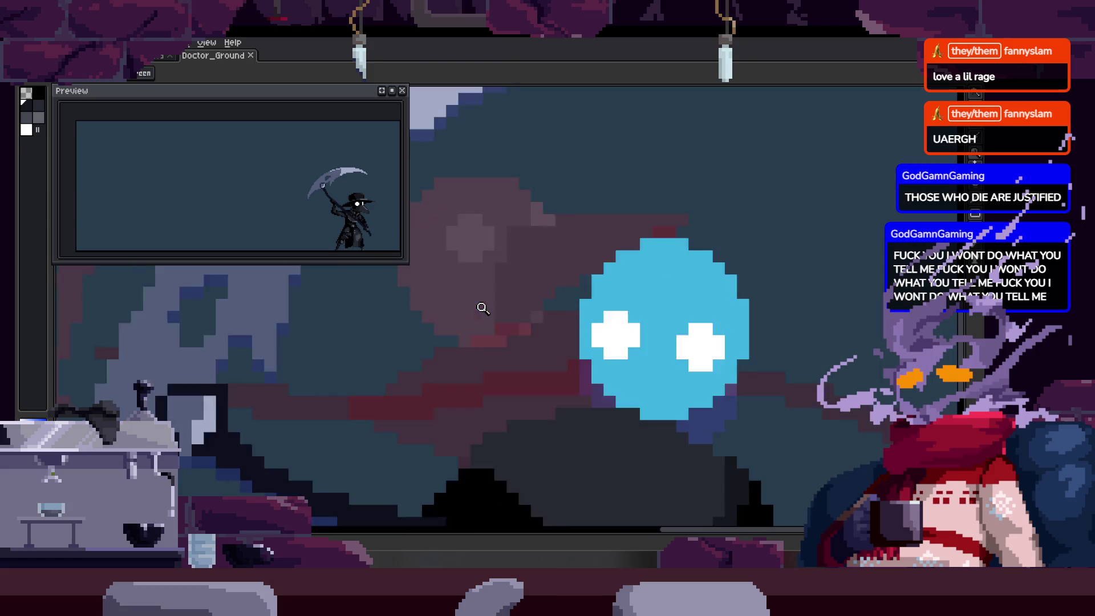
scroll(594, 317, down, 2)
key(Tab)
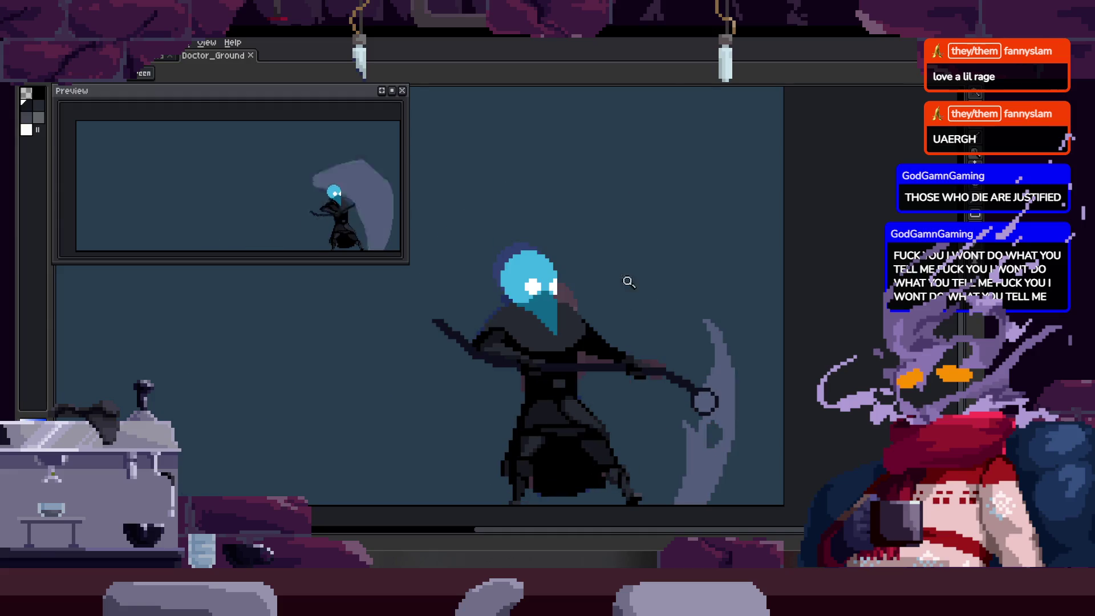
scroll(535, 342, up, 2)
key(Tab)
scroll(479, 330, up, 1)
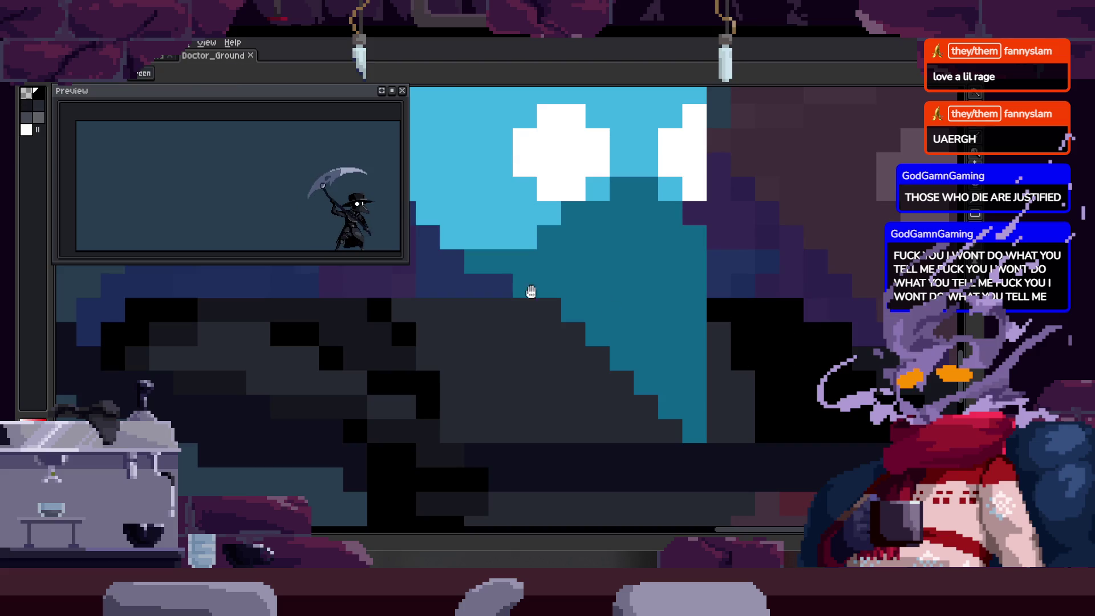
scroll(508, 339, up, 1)
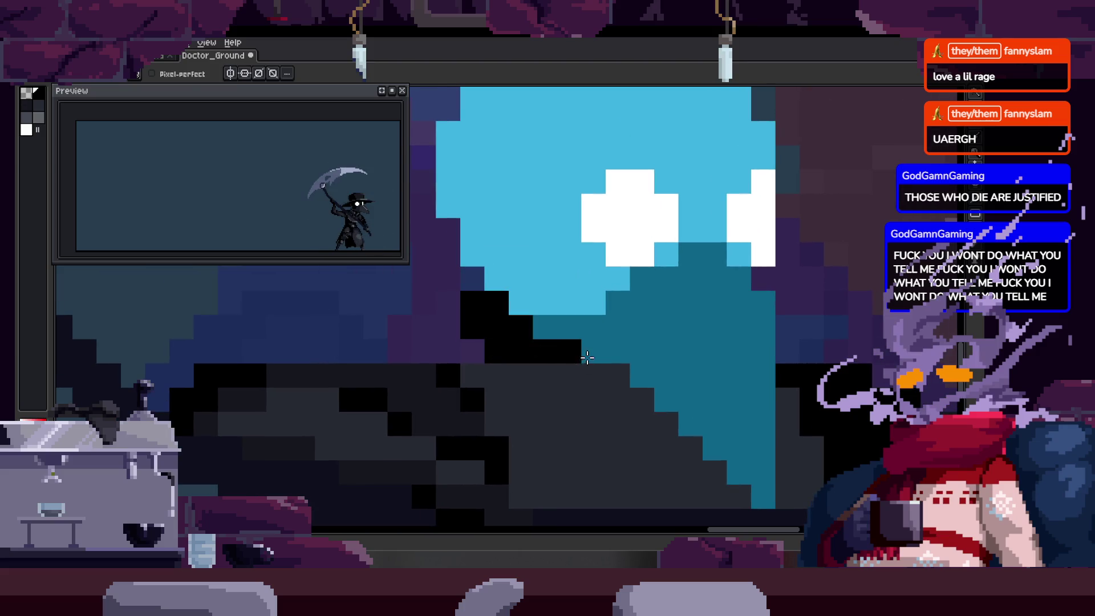
key(ctrl+s)
scroll(481, 334, up, 2)
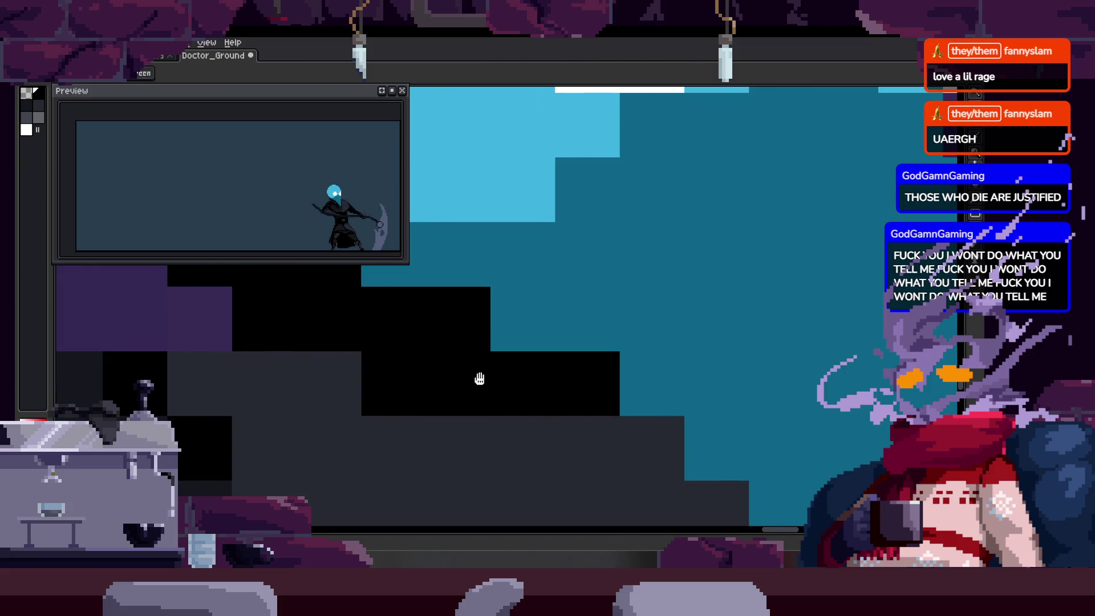
Pencil darker shading pixels and a short dark run onto the cloak, then save.
scroll(479, 379, down, 2)
scroll(455, 340, up, 1)
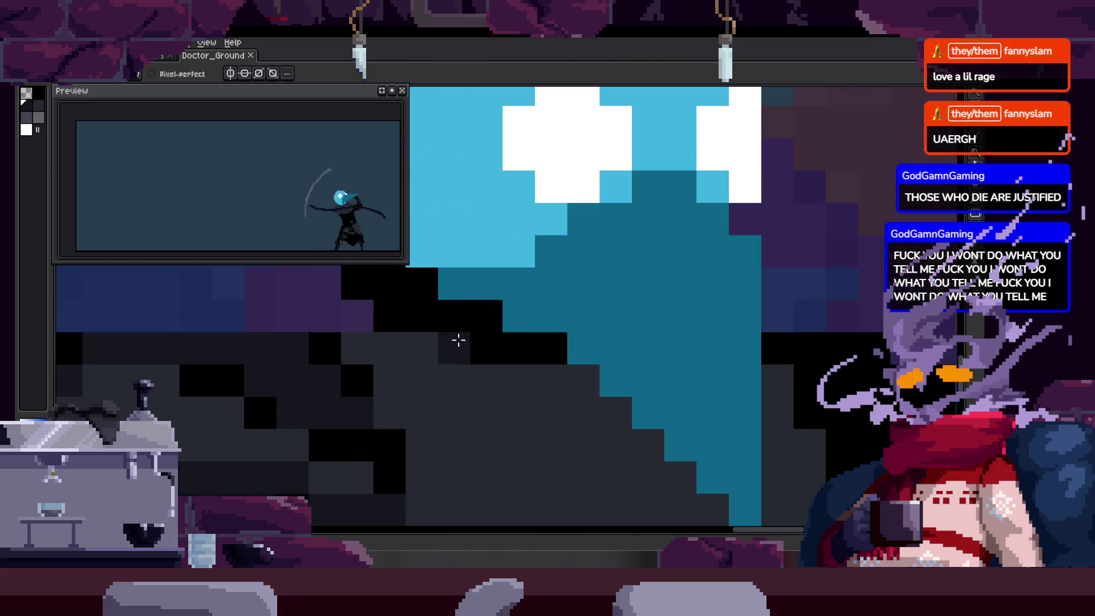
key(b)
drag(486, 380, 518, 412)
click(454, 315)
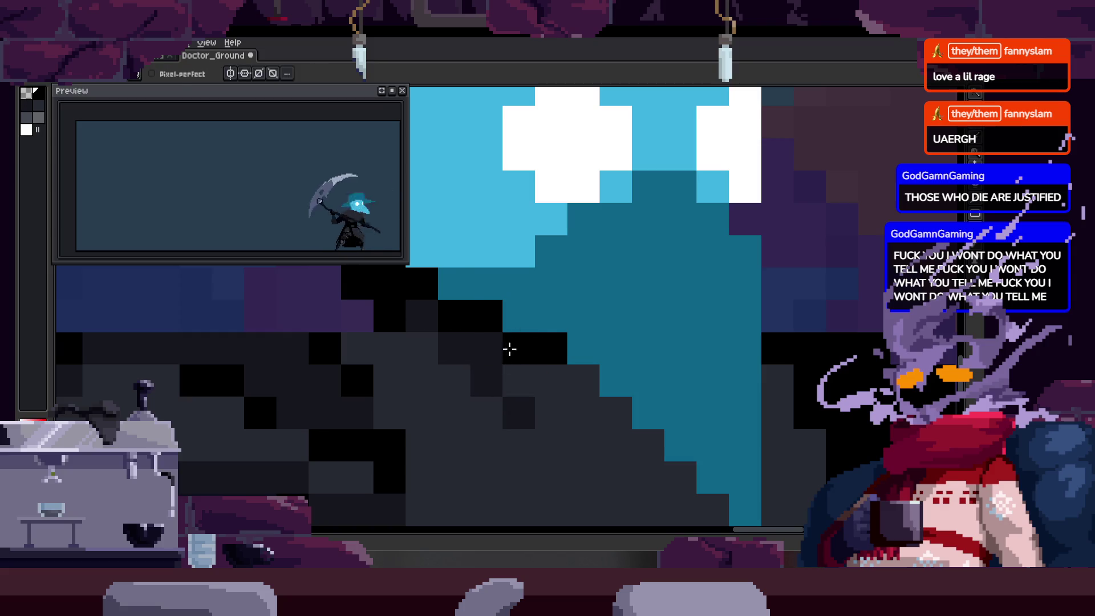
drag(365, 325, 426, 323)
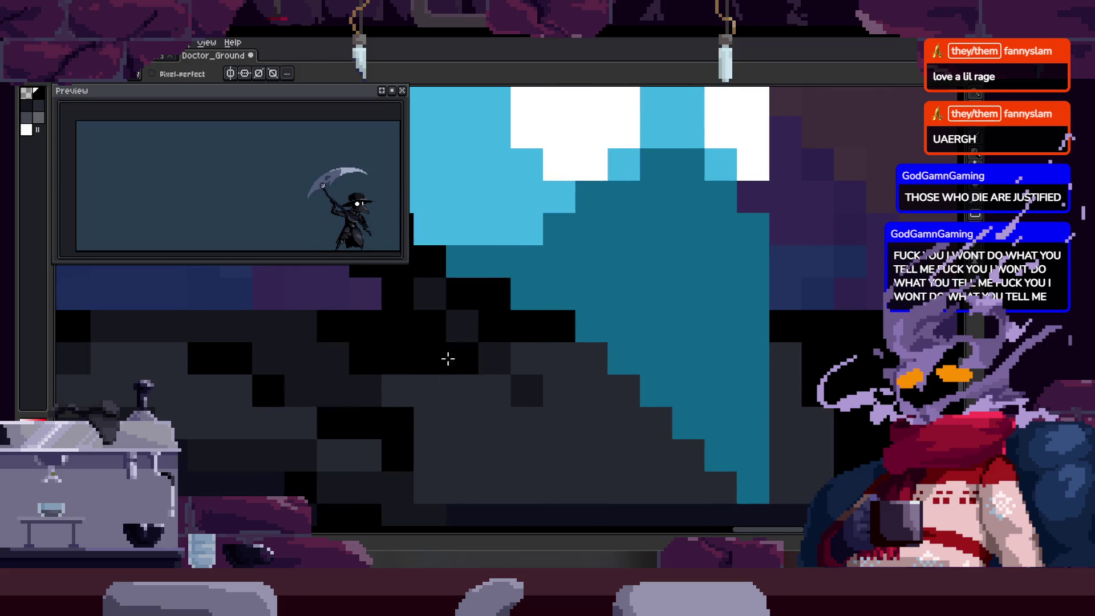
click(430, 390)
scroll(433, 363, down, 3)
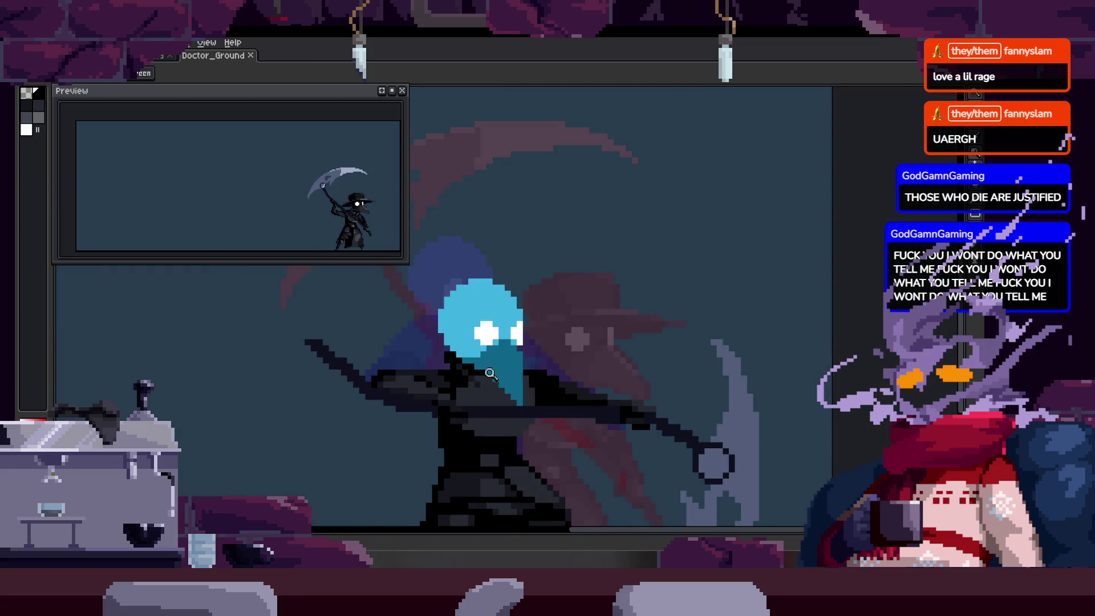
scroll(457, 395, up, 3)
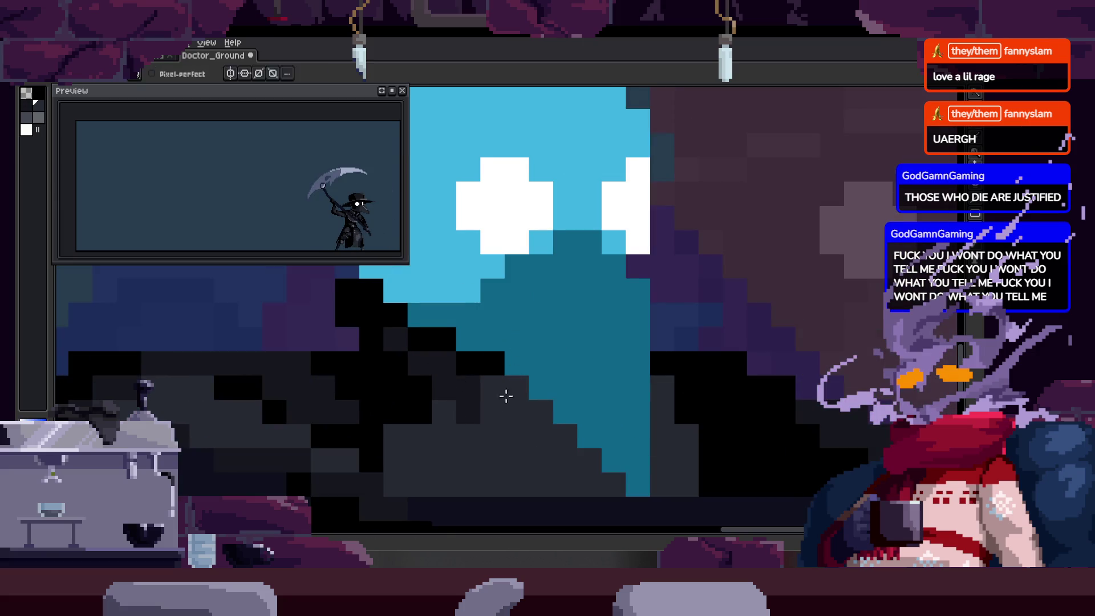
scroll(479, 376, up, 2)
scroll(462, 382, down, 3)
key(ctrl+s)
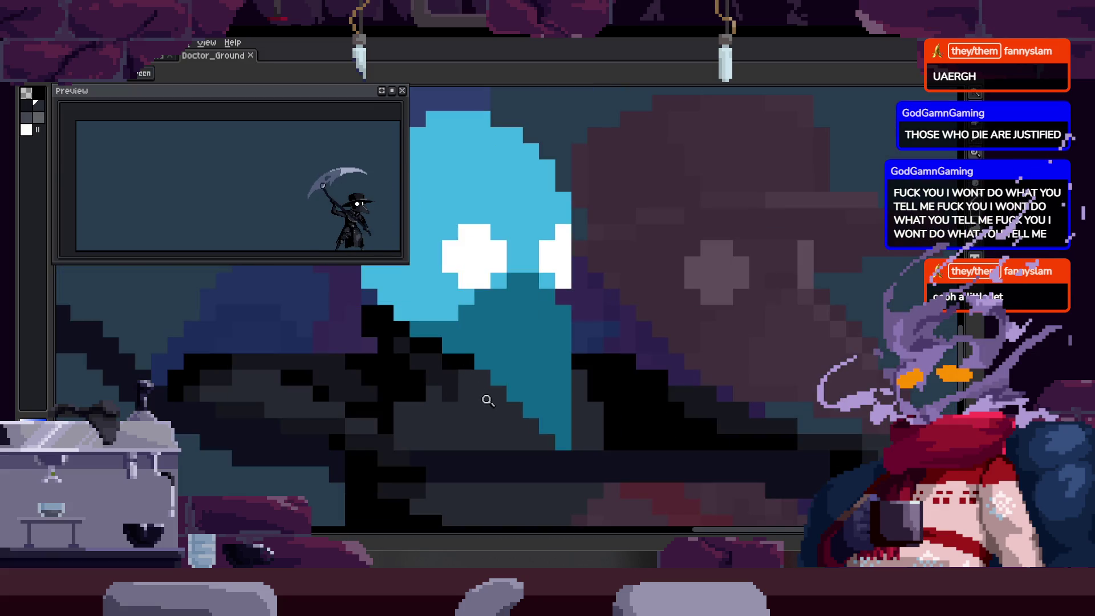
Zoom out to the whole plague doctor and show the Attack_1 to to_Idle timeline.
drag(482, 394, 484, 327)
scroll(416, 379, up, 1)
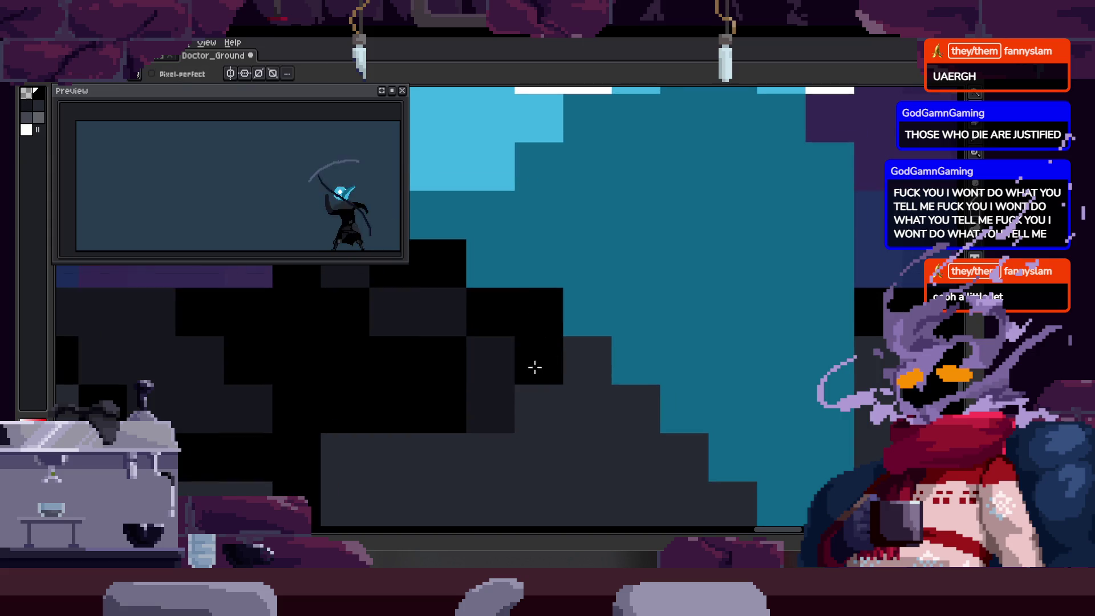
key(z)
scroll(534, 362, down, 3)
scroll(535, 362, down, 2)
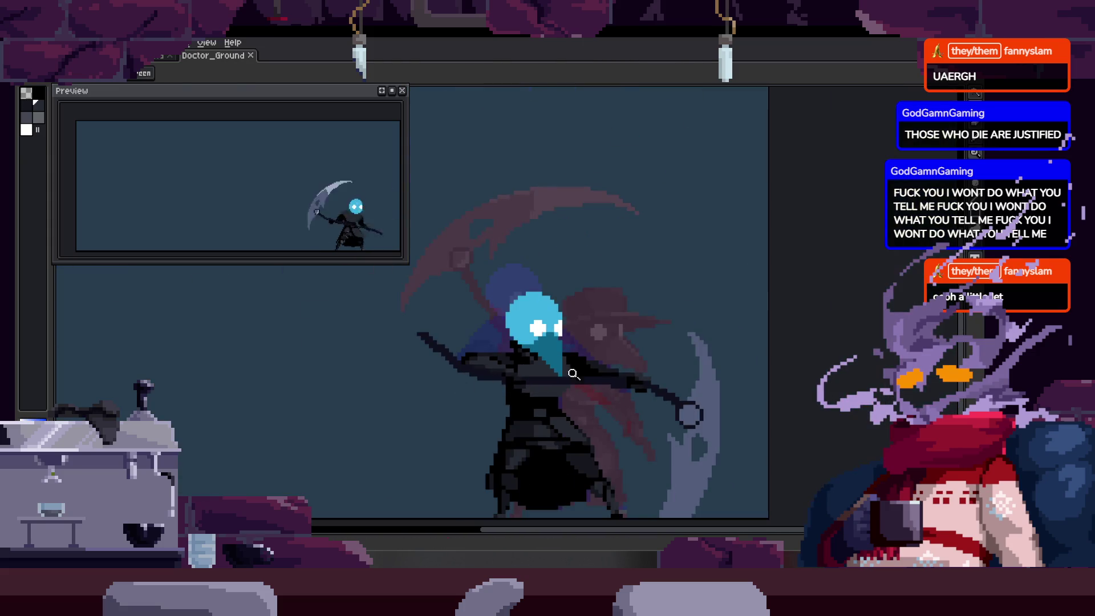
scroll(583, 371, up, 2)
scroll(542, 357, up, 1)
scroll(543, 357, down, 1)
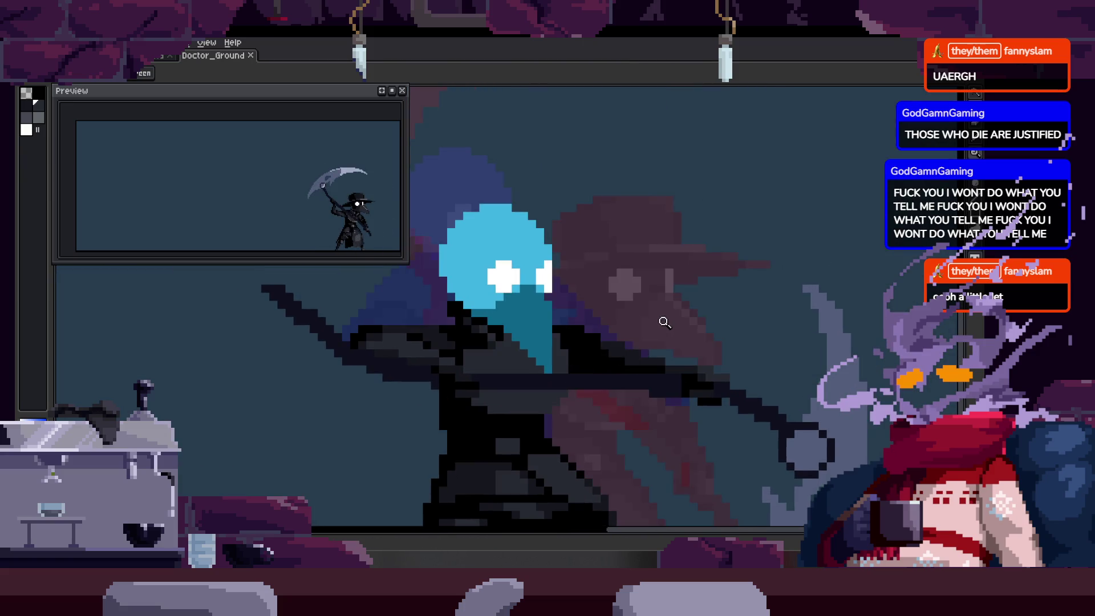
key(Tab)
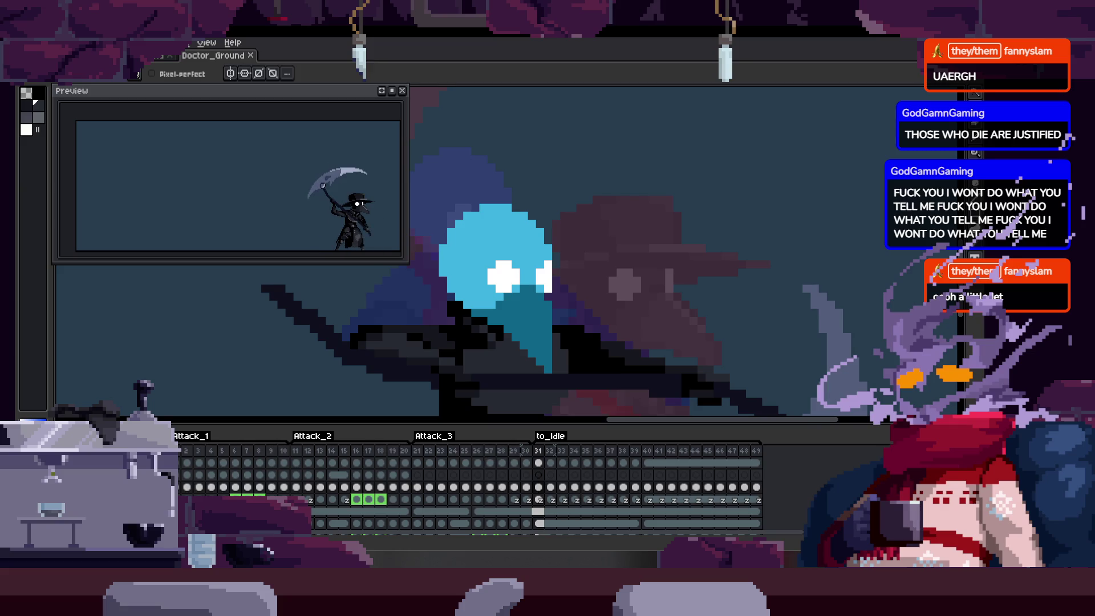
Hide the timeline and drag the lassoed plague doctor right beside the blue-headed figure.
scroll(471, 493, up, 2)
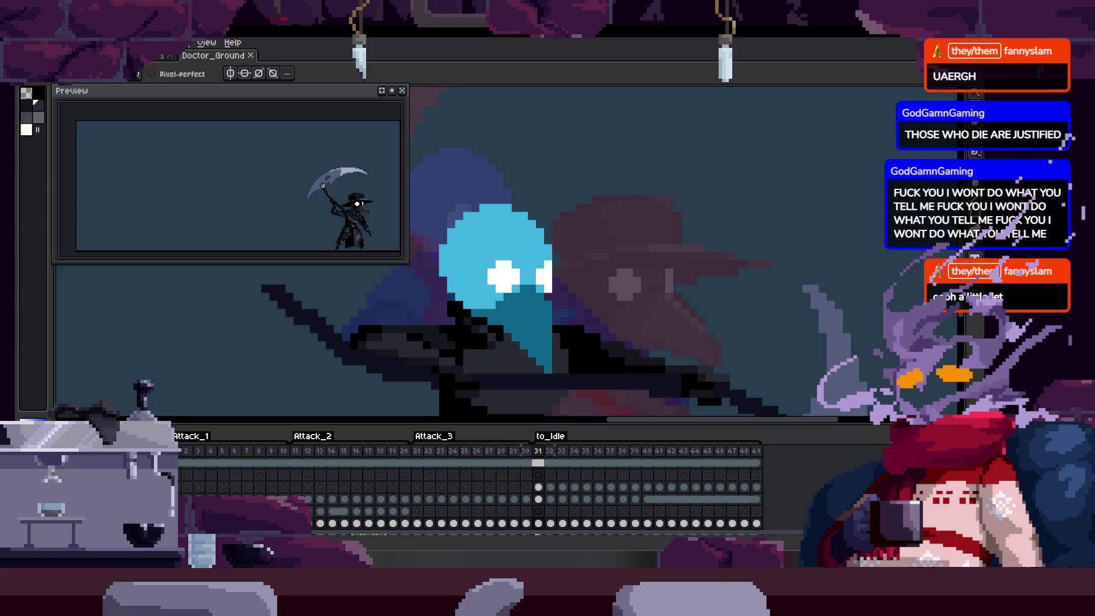
scroll(471, 496, down, 2)
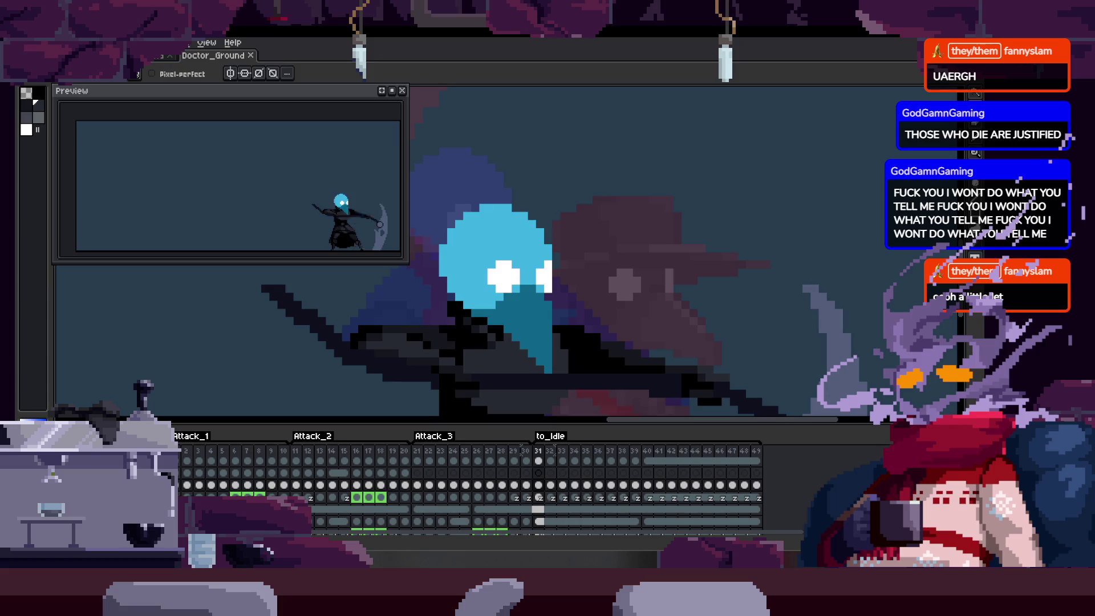
key(Tab)
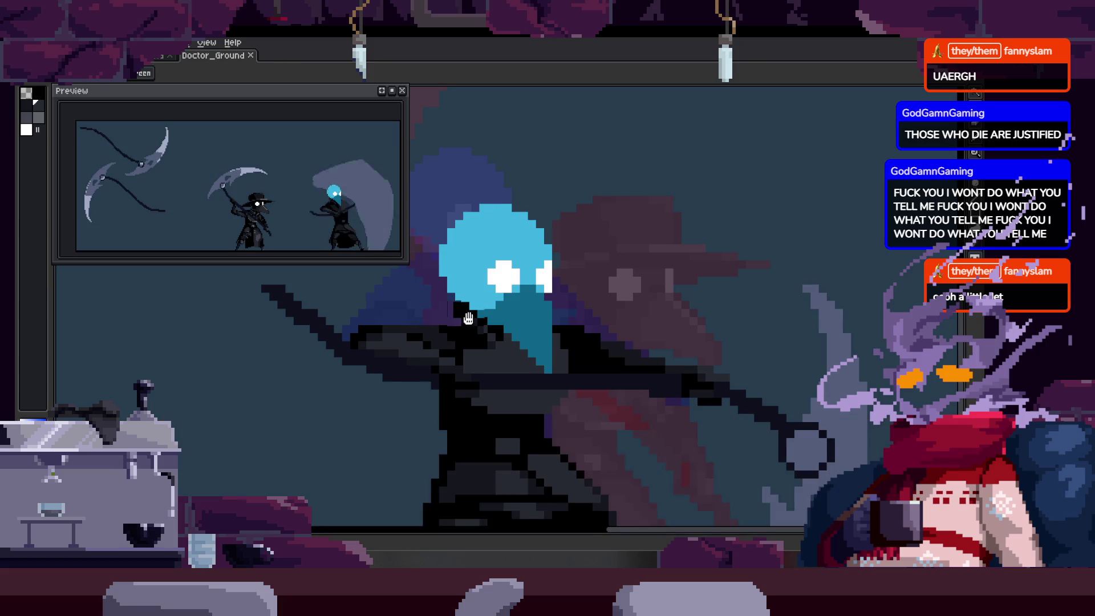
scroll(486, 379, down, 2)
scroll(400, 382, left, 2)
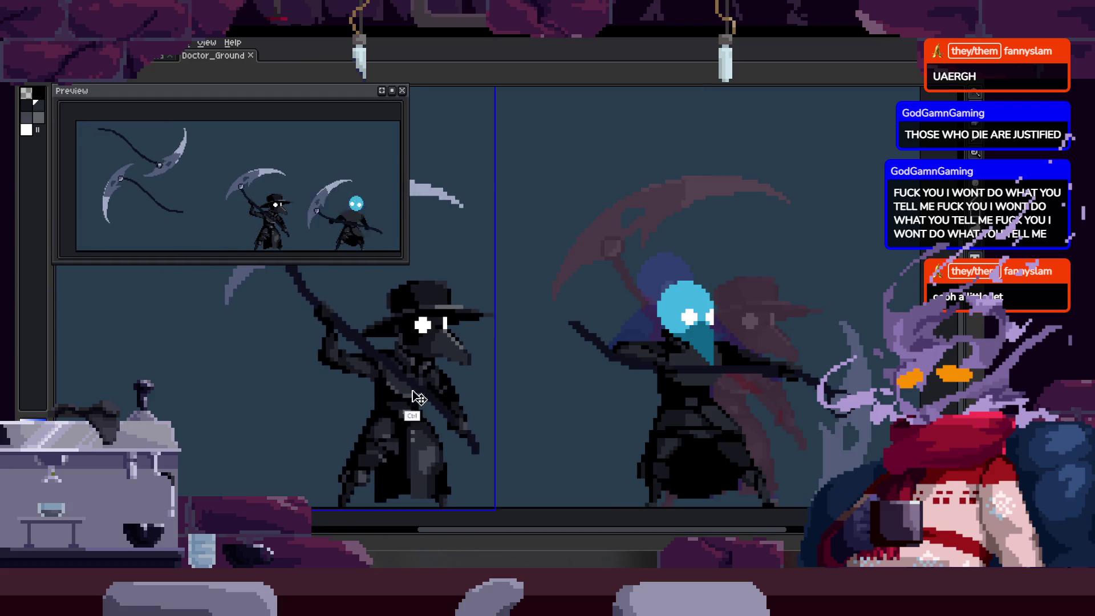
scroll(344, 390, down, 3)
key(m)
mouse_move(478, 377)
mouse_down()
mouse_move(530, 416)
mouse_move(498, 430)
mouse_up()
scroll(499, 430, up, 4)
scroll(481, 370, left, 2)
key(b)
scroll(414, 343, up, 1)
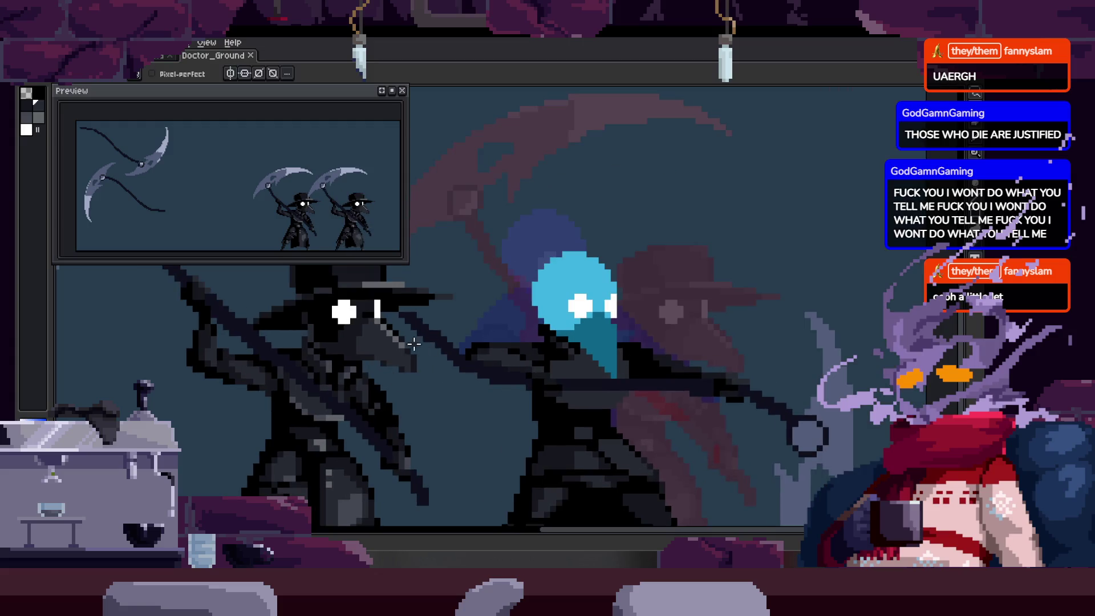
scroll(574, 353, up, 2)
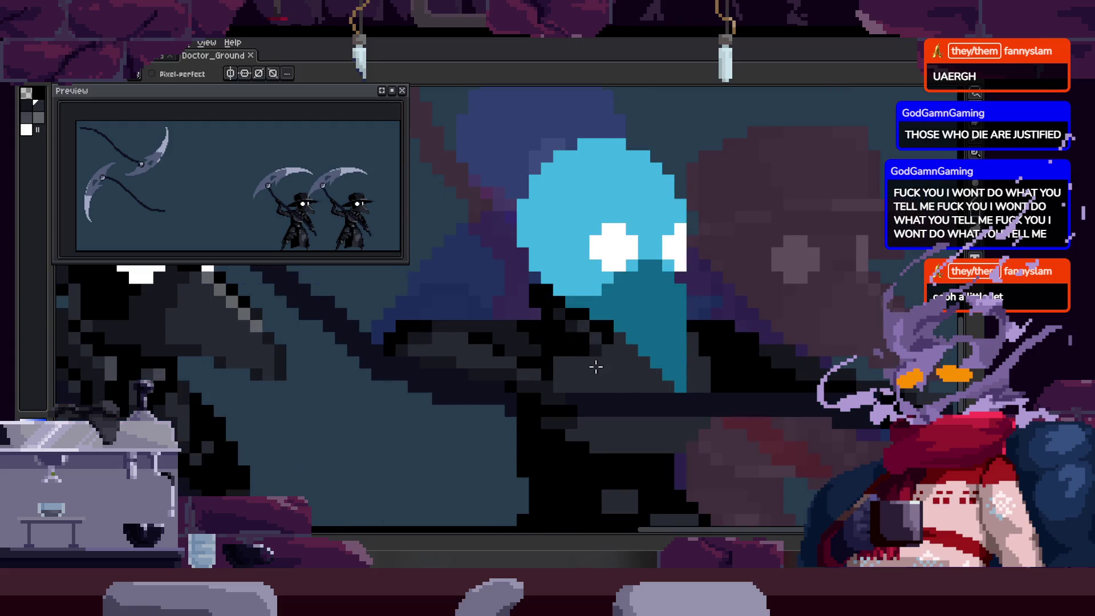
Paste the copied pixels, cancel the paste, and zoom in on the robe.
scroll(576, 384, up, 2)
scroll(613, 383, up, 2)
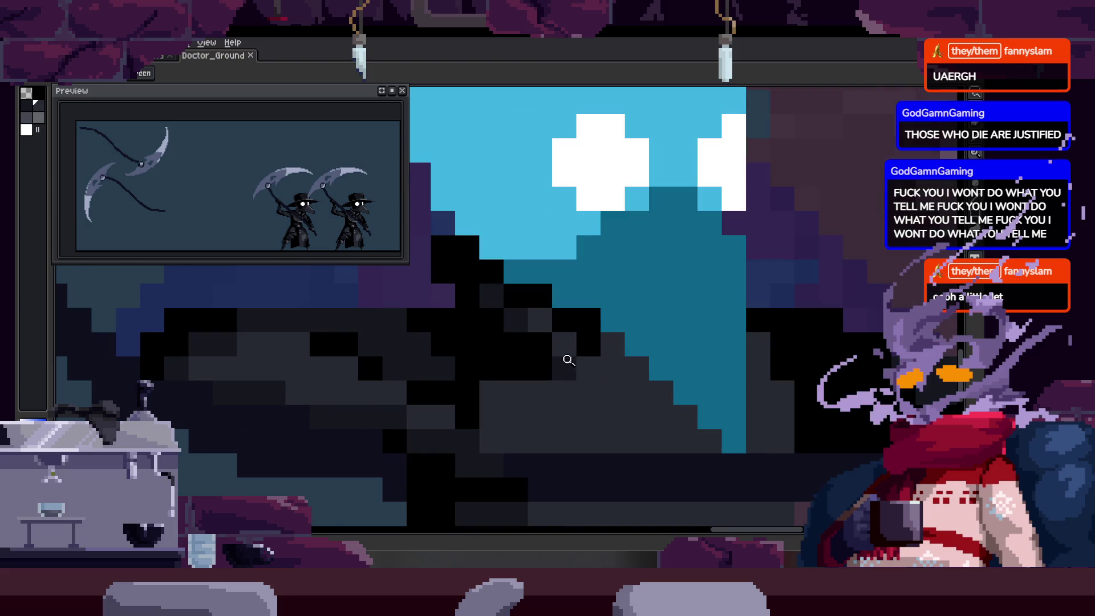
key(ctrl+v)
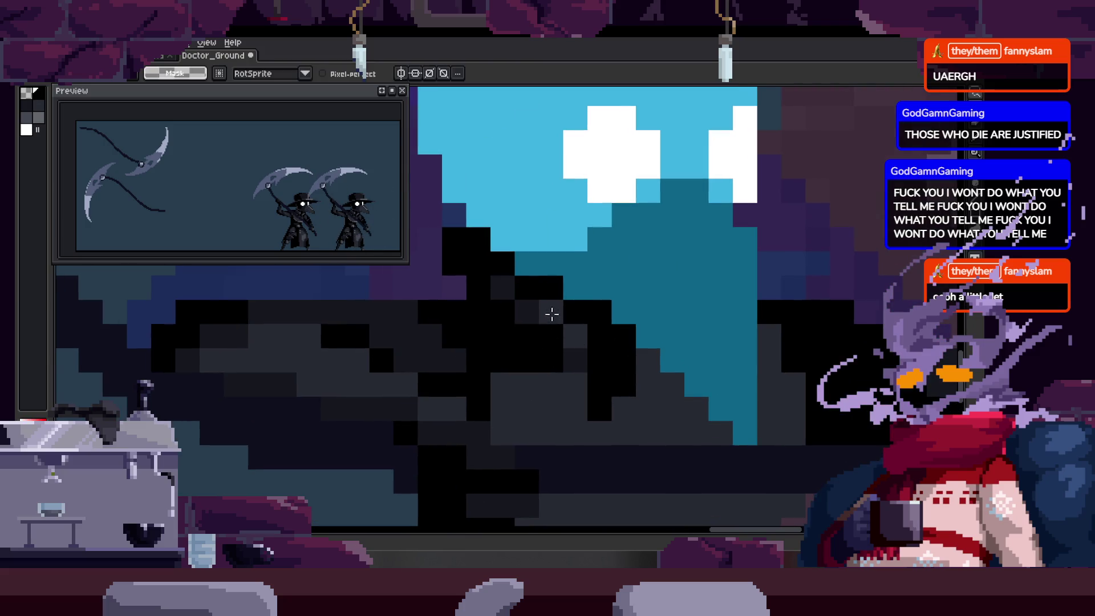
key(Escape)
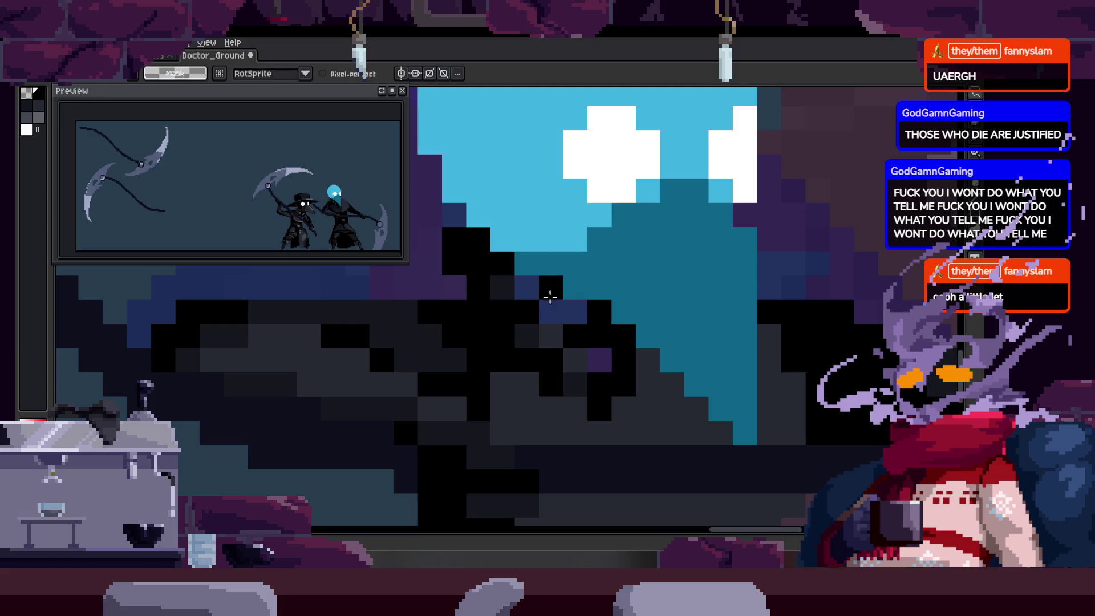
key(z)
scroll(530, 370, down, 2)
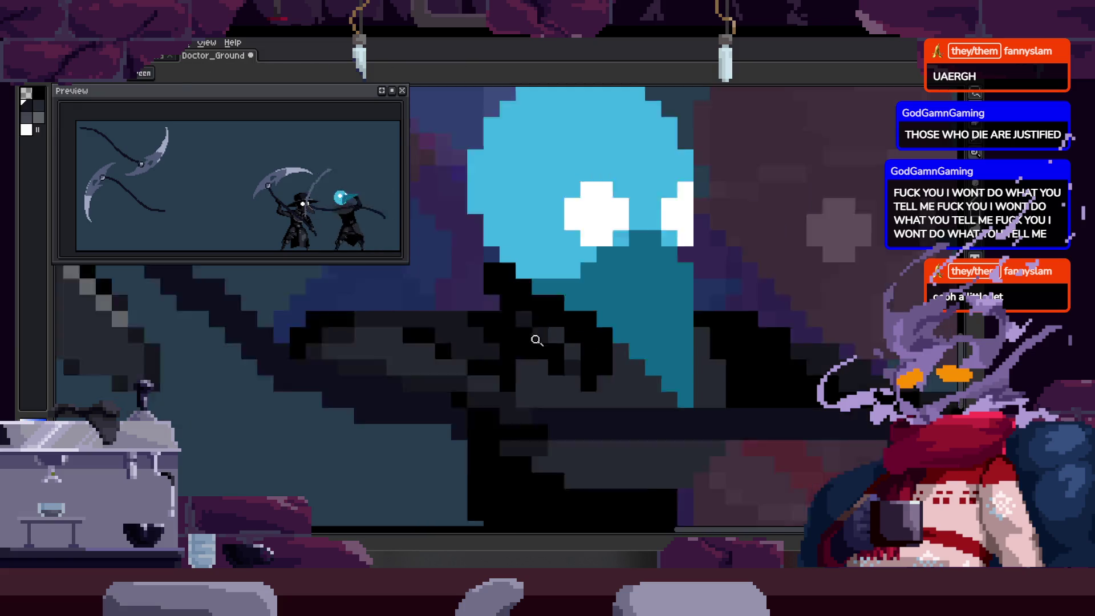
scroll(612, 287, up, 2)
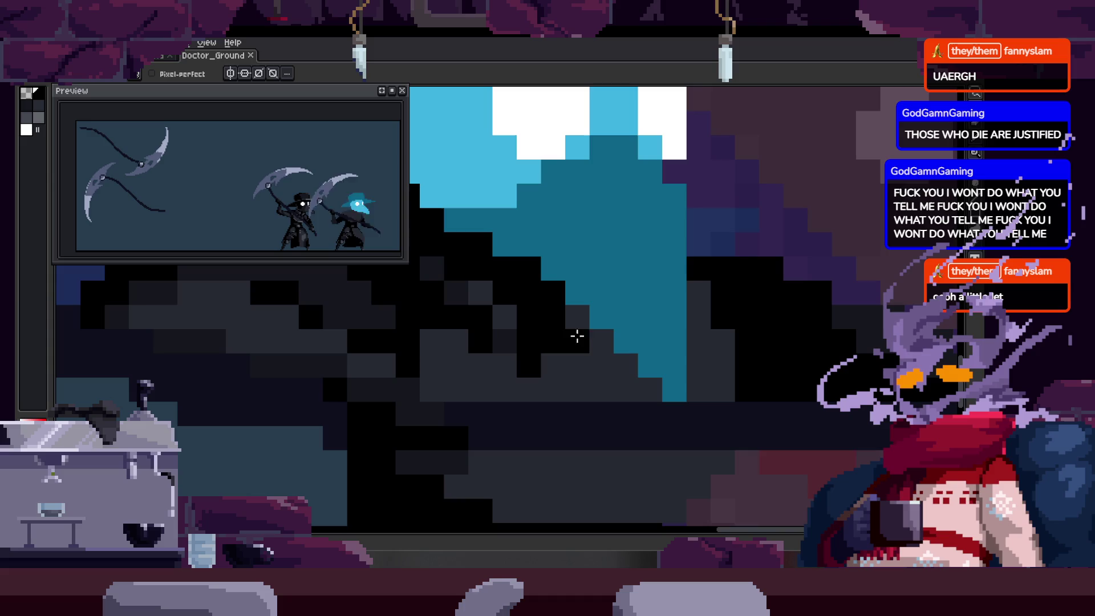
scroll(565, 361, left, 2)
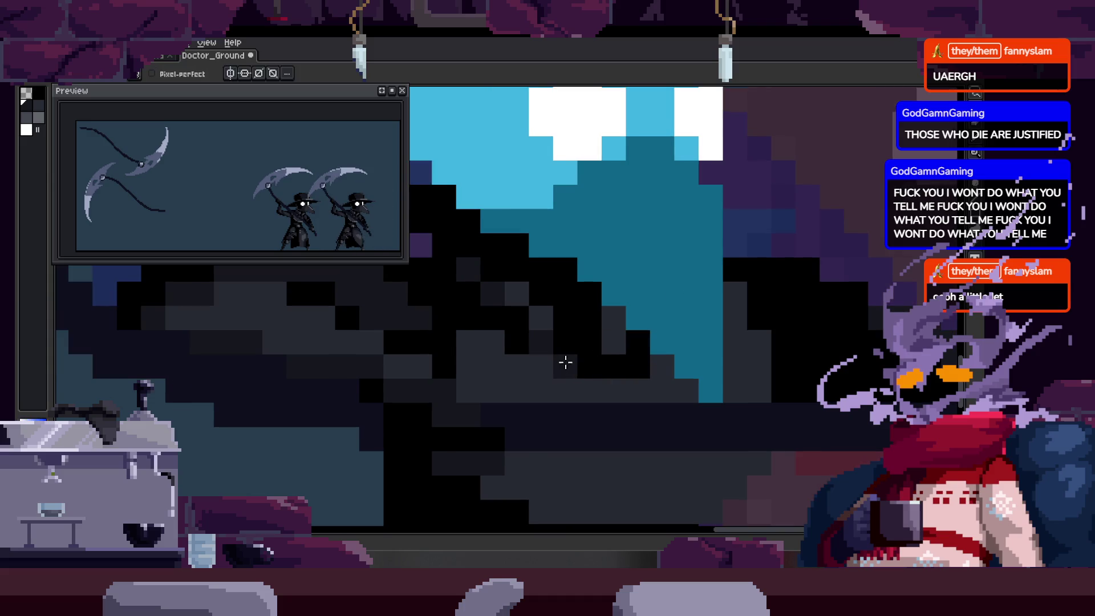
key(z)
scroll(570, 360, down, 2)
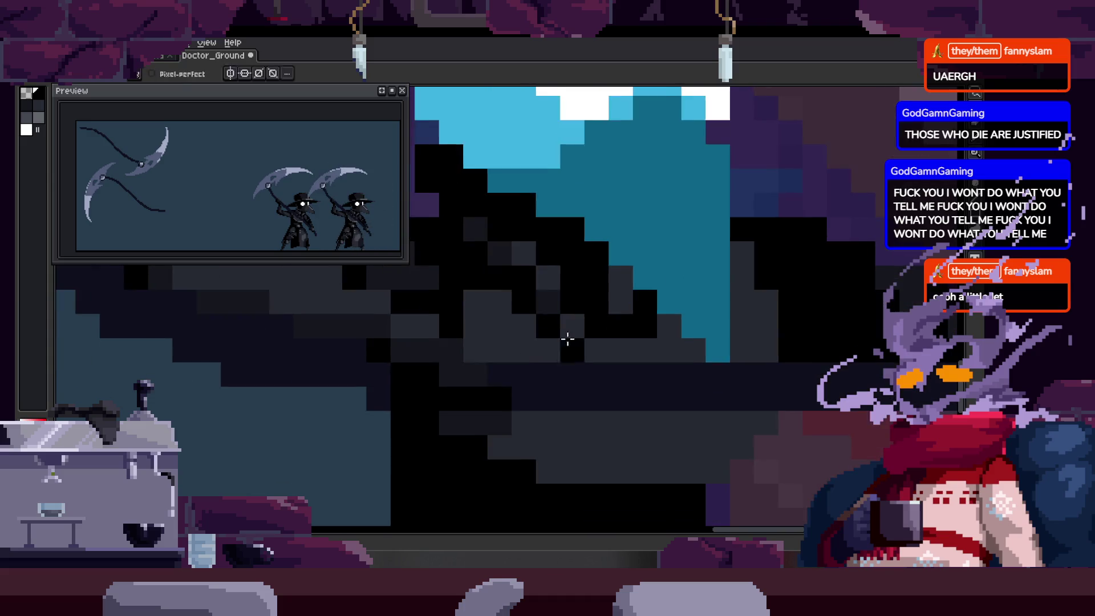
key(z)
scroll(583, 366, up, 1)
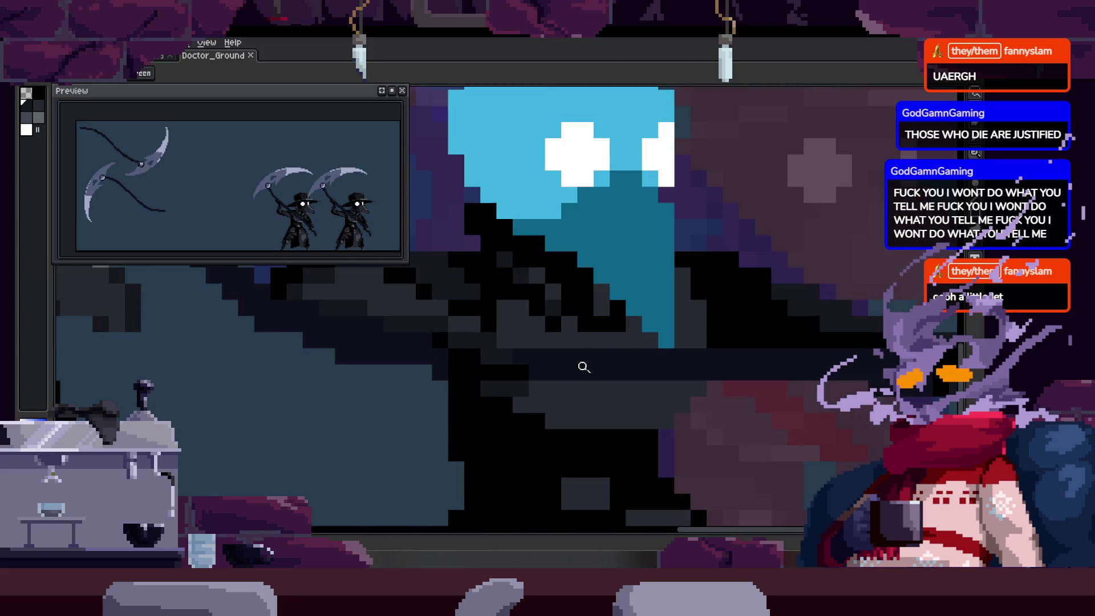
Paint dark and black pixels along the robe and outstretched arm.
key(b)
drag(491, 323, 556, 331)
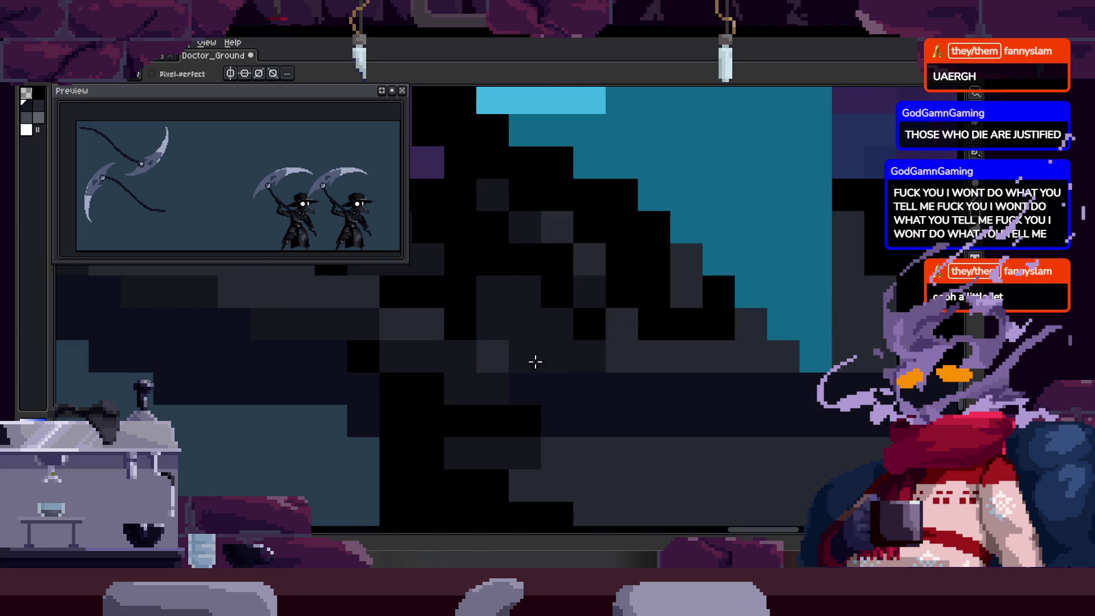
scroll(564, 353, down, 1)
mouse_move(572, 399)
mouse_down()
mouse_move(580, 405)
mouse_move(521, 434)
mouse_up()
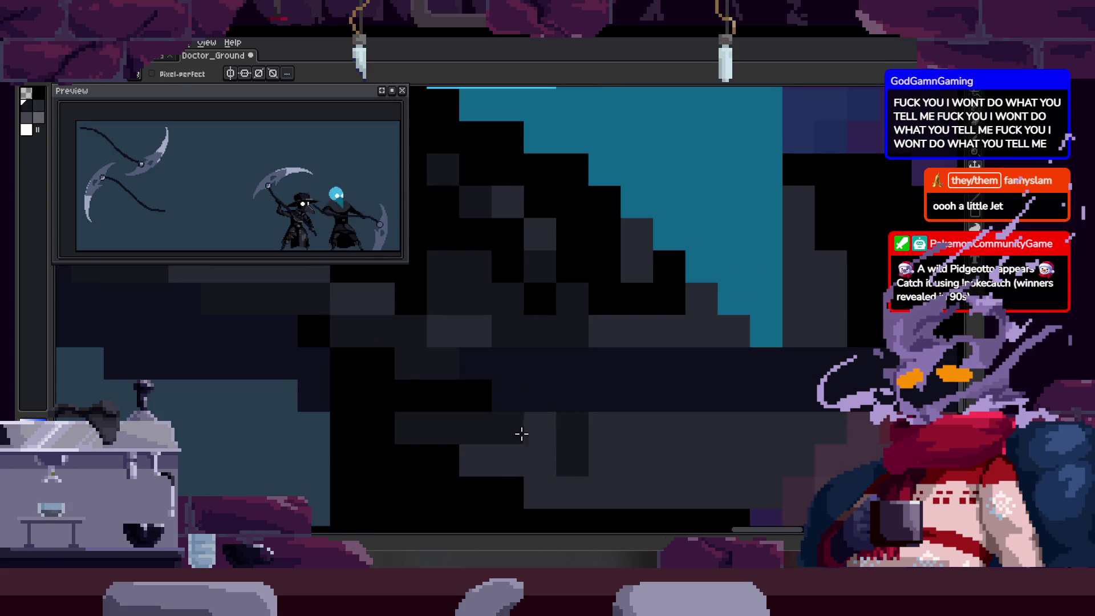
drag(462, 455, 515, 427)
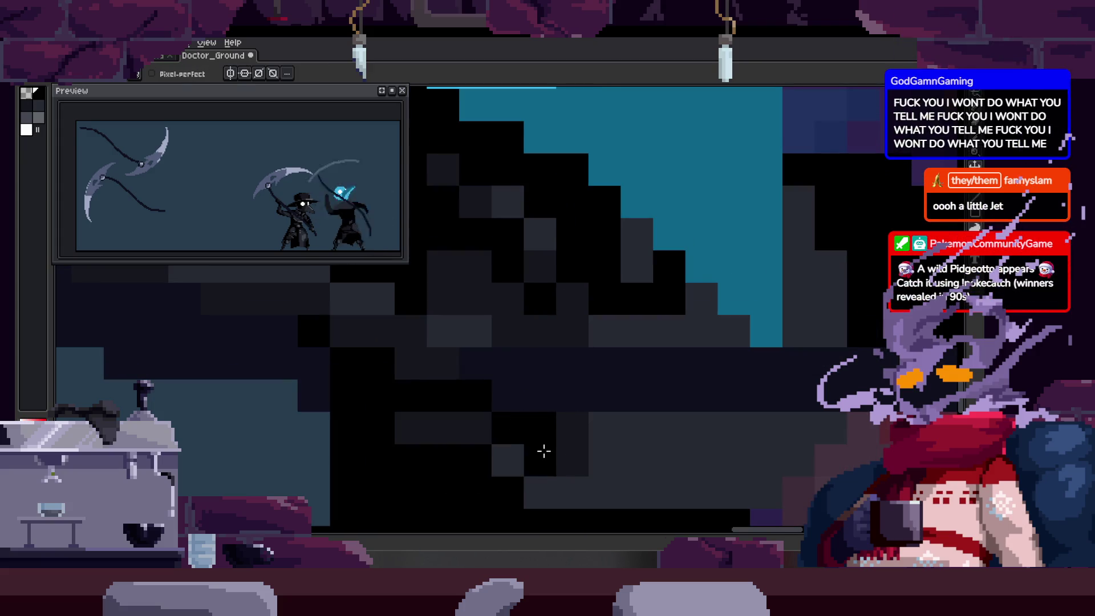
drag(583, 431, 556, 411)
click(540, 411)
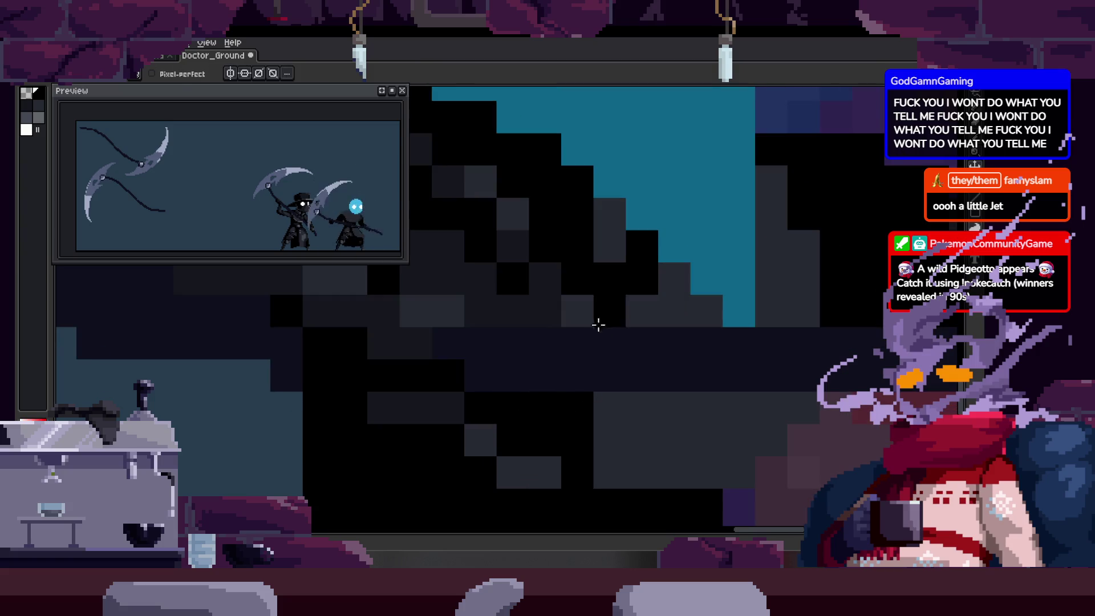
scroll(611, 395, down, 5)
scroll(630, 344, up, 4)
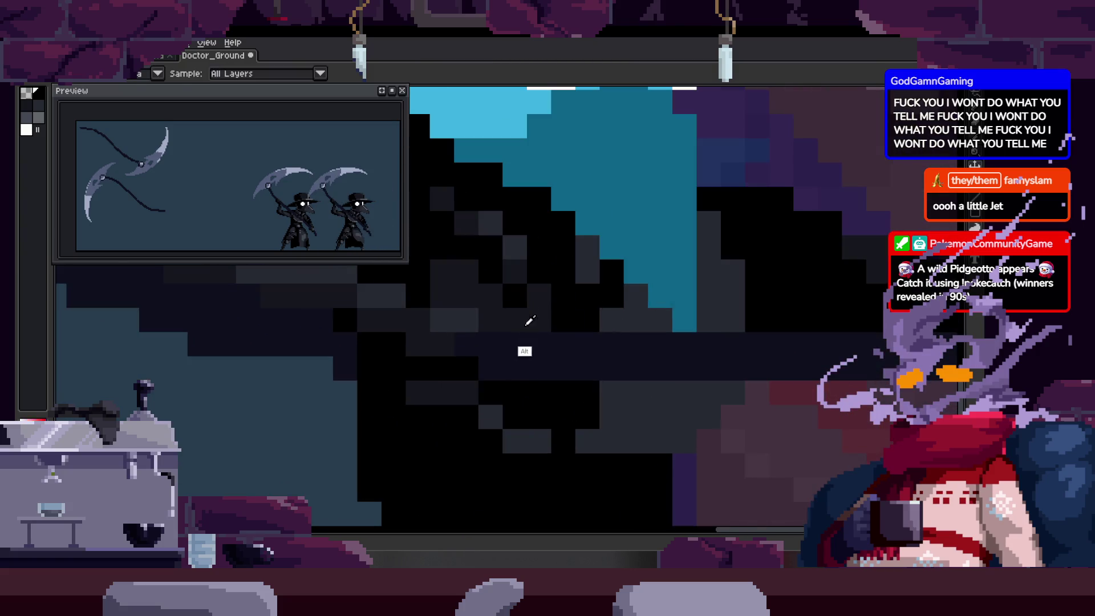
drag(621, 418, 526, 432)
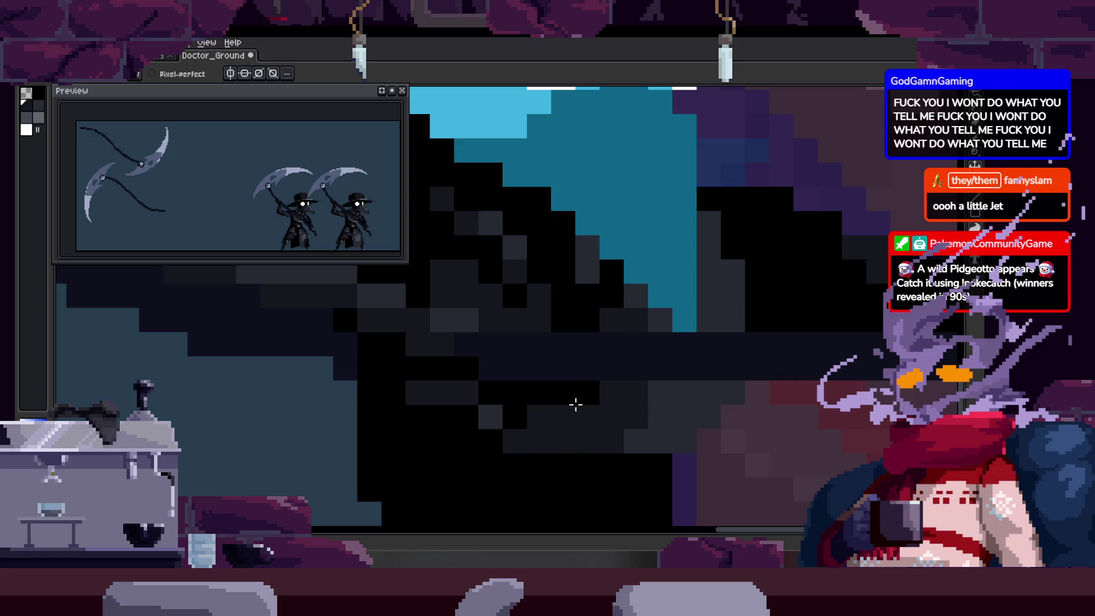
Zoom out to see both characters and play the animation.
key(z)
scroll(596, 411, down, 4)
scroll(594, 404, up, 1)
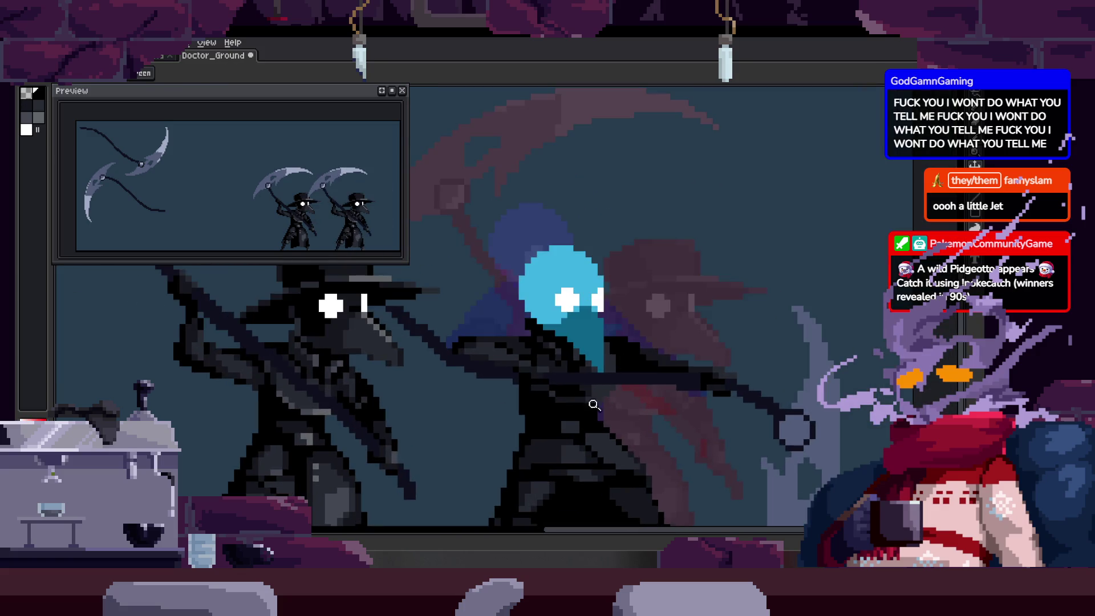
scroll(594, 404, up, 5)
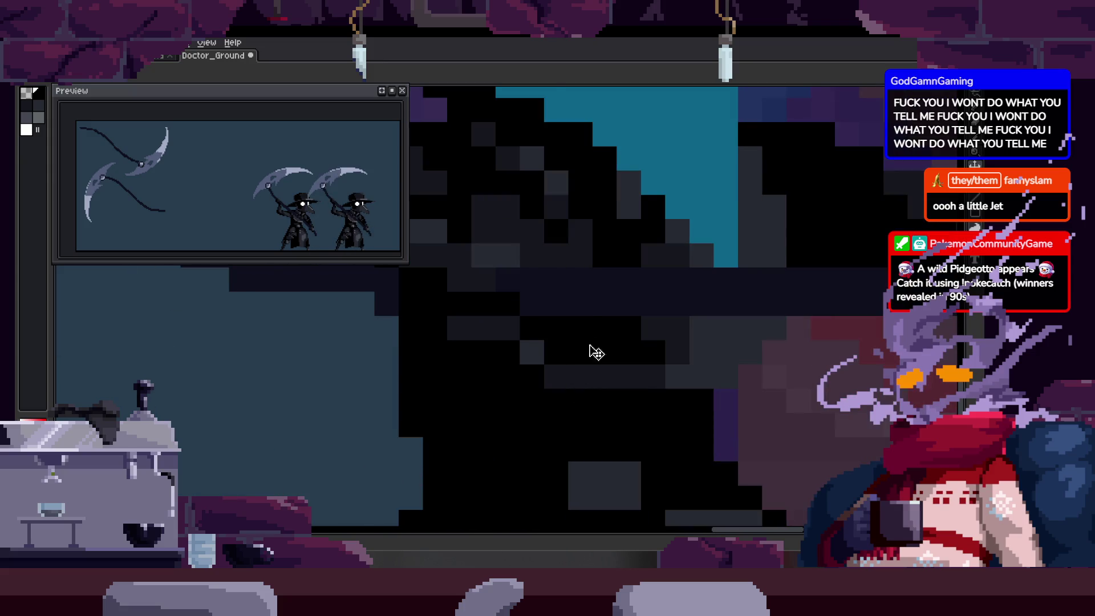
drag(635, 369, 565, 379)
key(b)
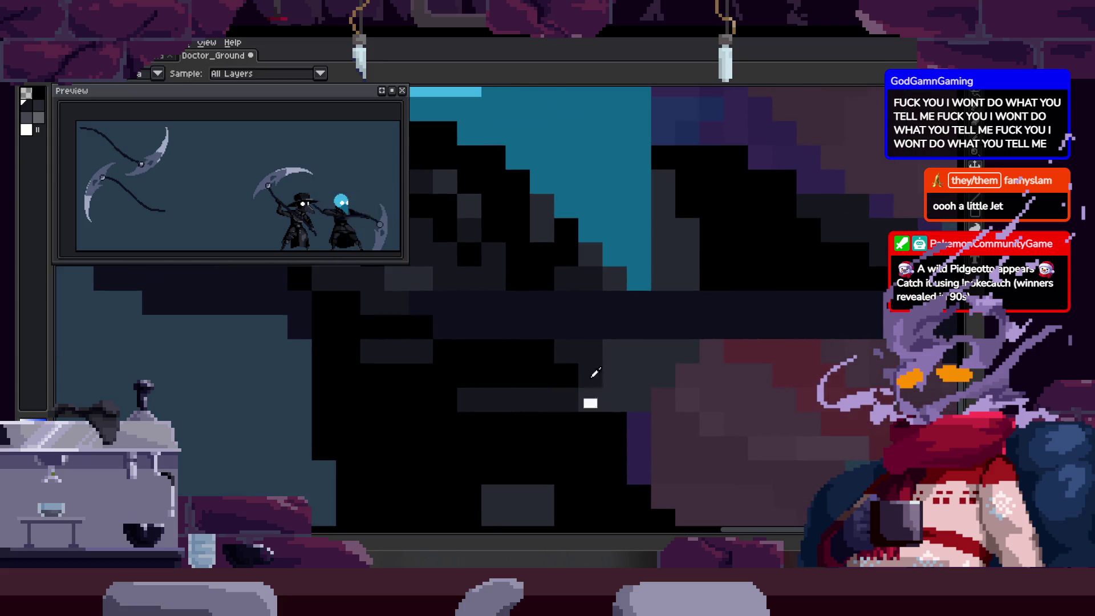
key(z)
scroll(610, 316, down, 6)
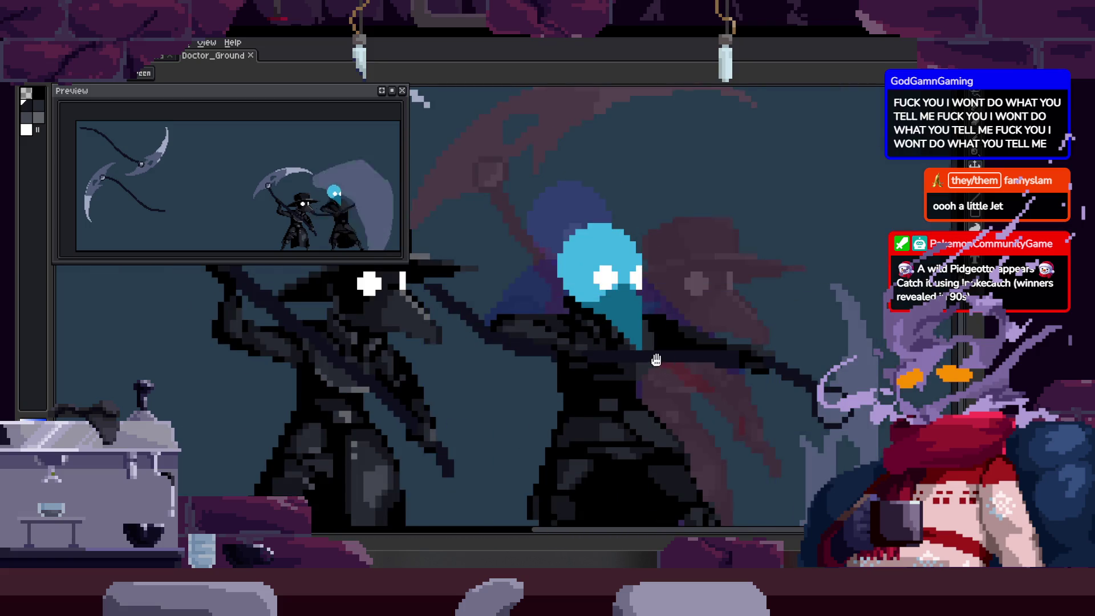
key(Return)
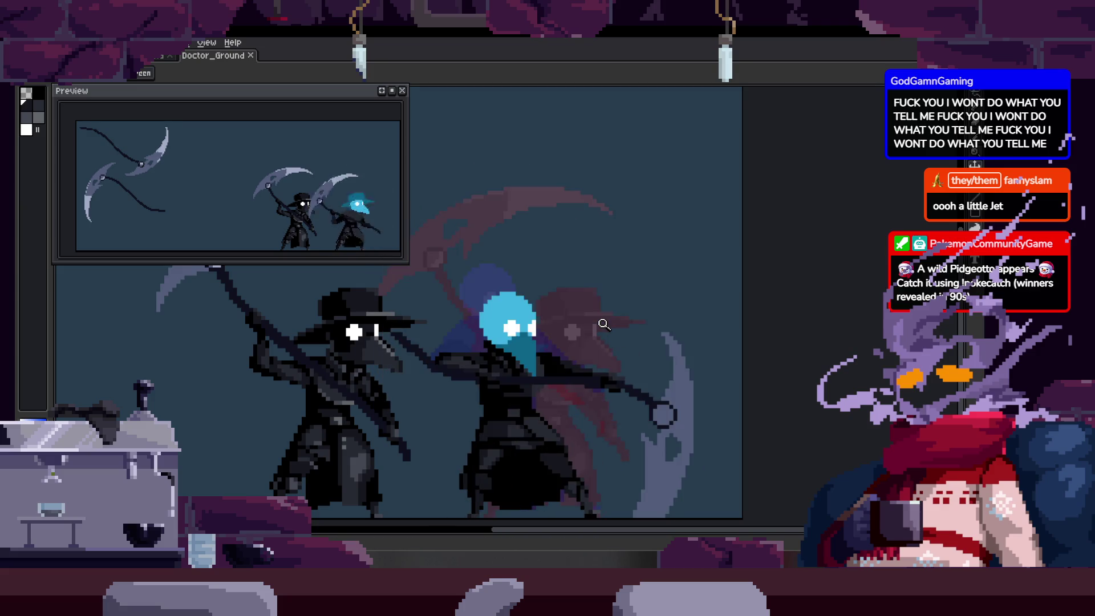
scroll(593, 302, down, 1)
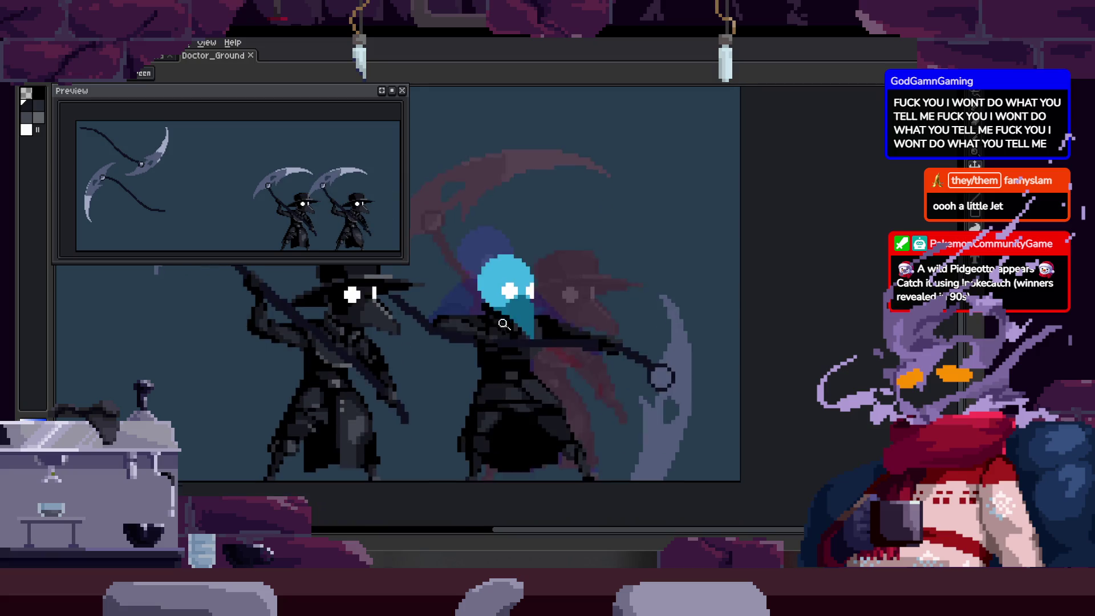
click(501, 308)
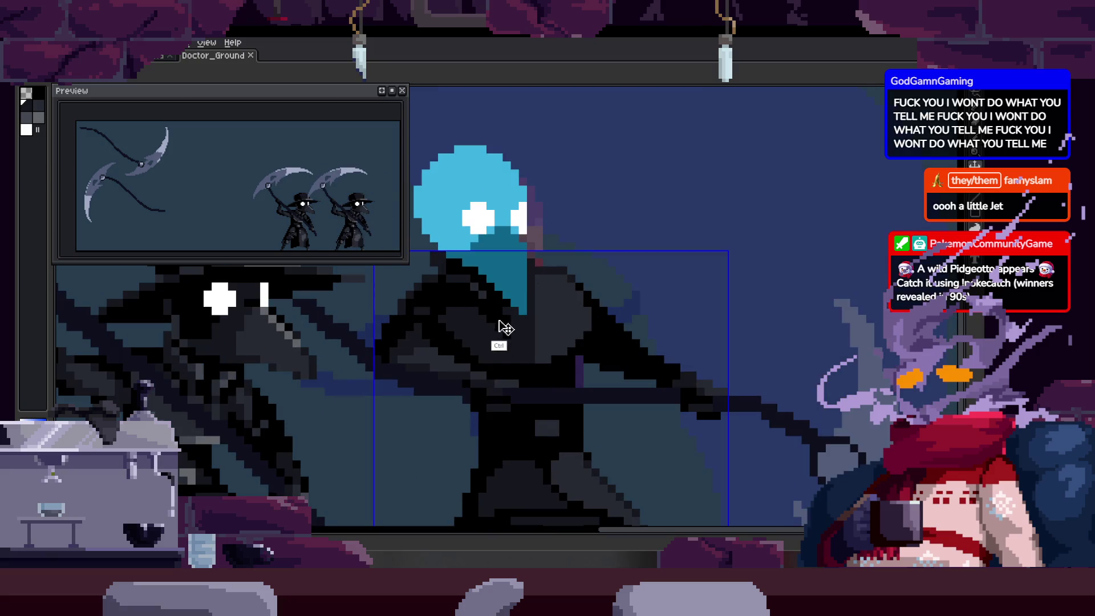
key(m)
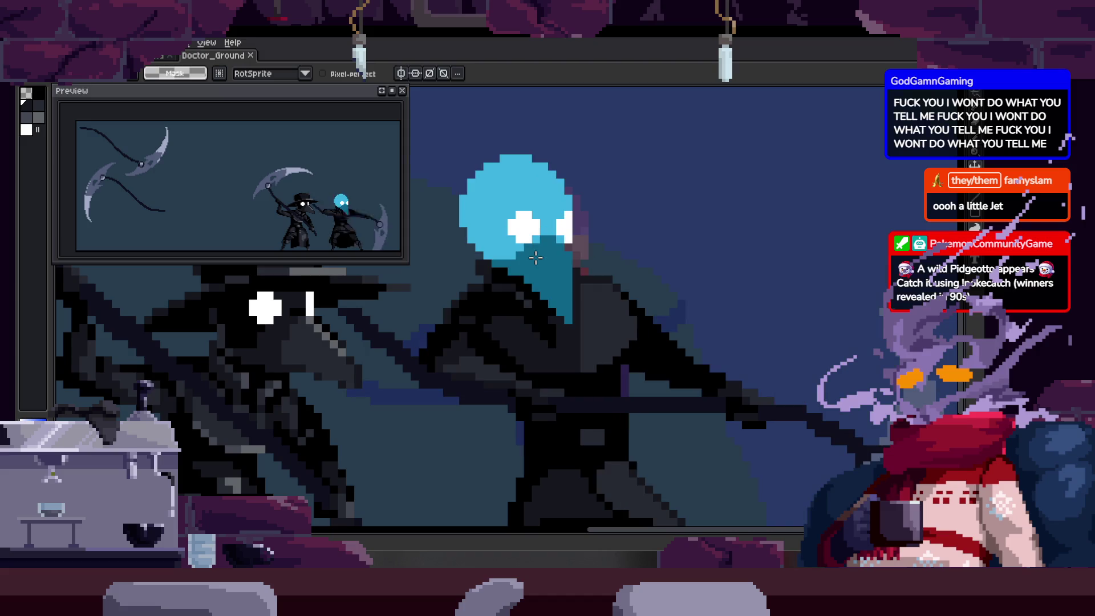
key(b)
scroll(581, 342, up, 2)
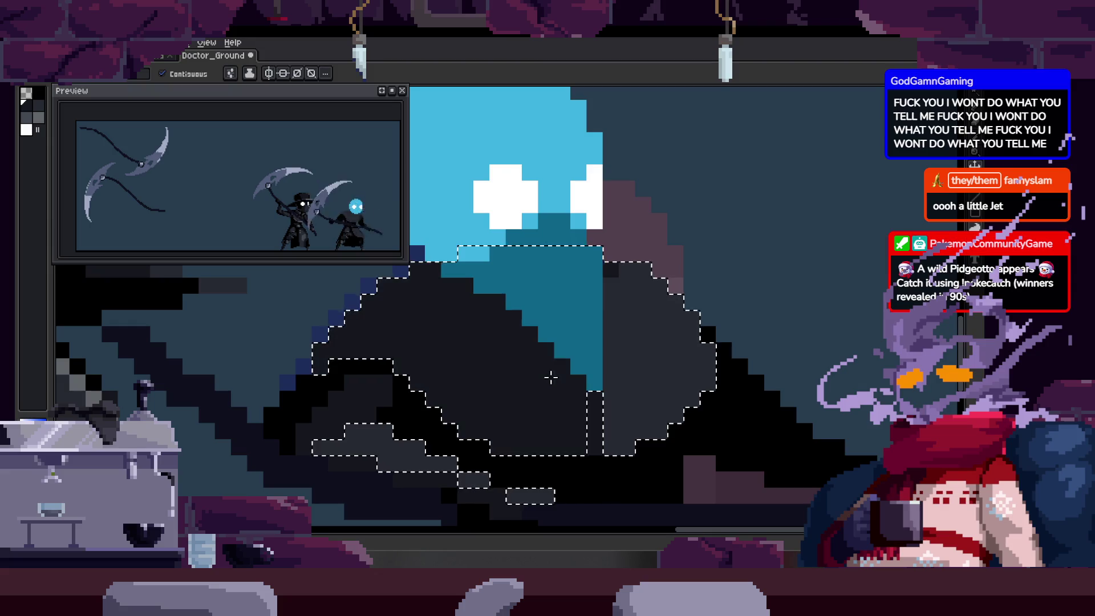
scroll(535, 369, down, 1)
scroll(559, 396, up, 2)
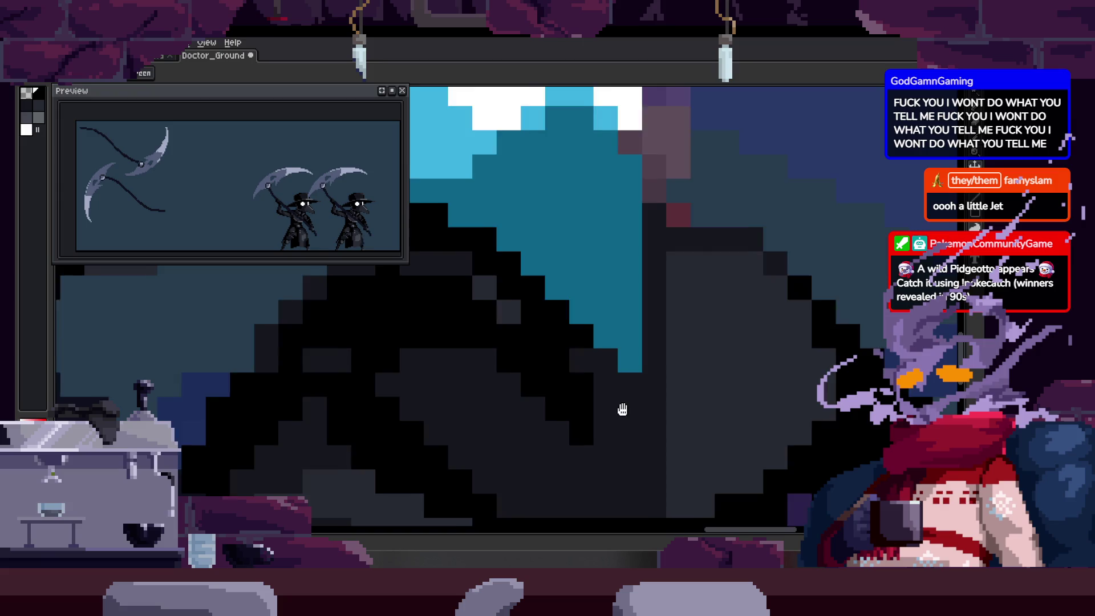
Place a black robe pixel and Magic Wand-inspect the coat's dark regions, then deselect.
click(538, 399)
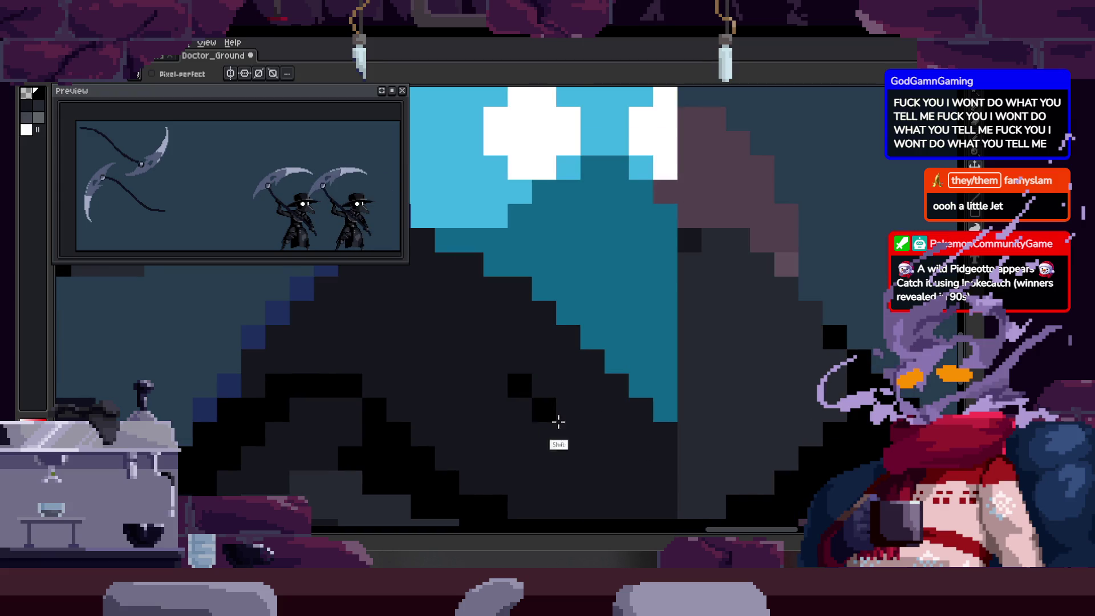
key(space)
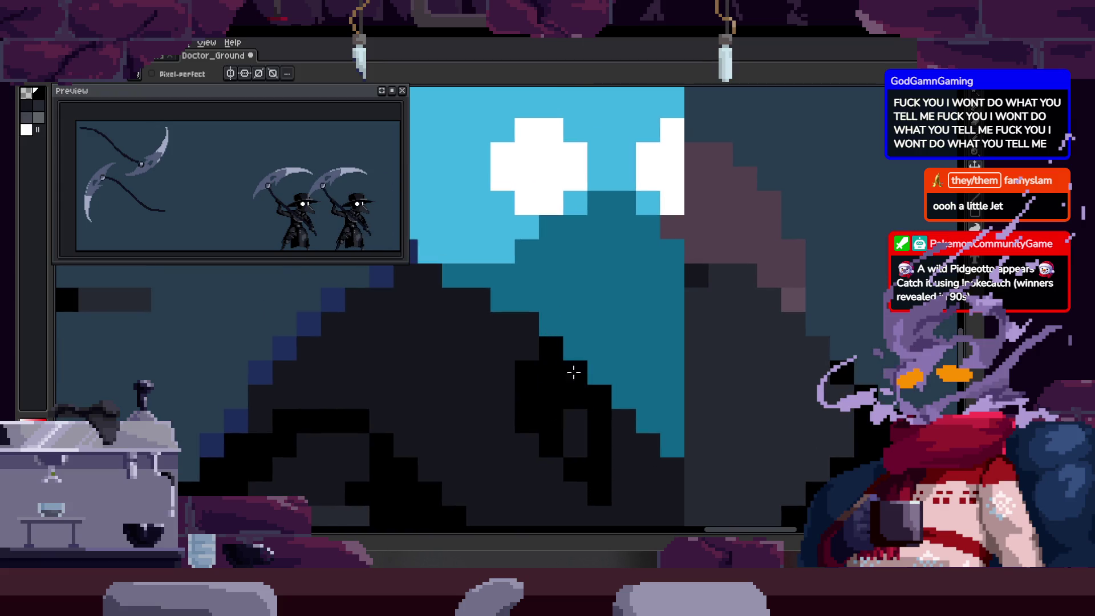
scroll(565, 376, down, 2)
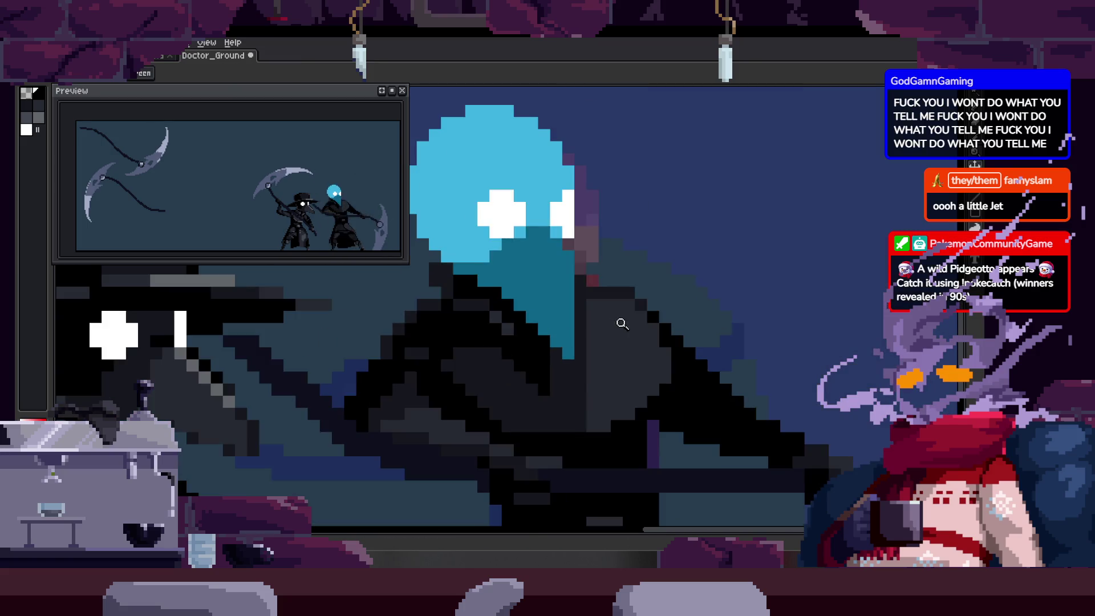
scroll(625, 320, up, 1)
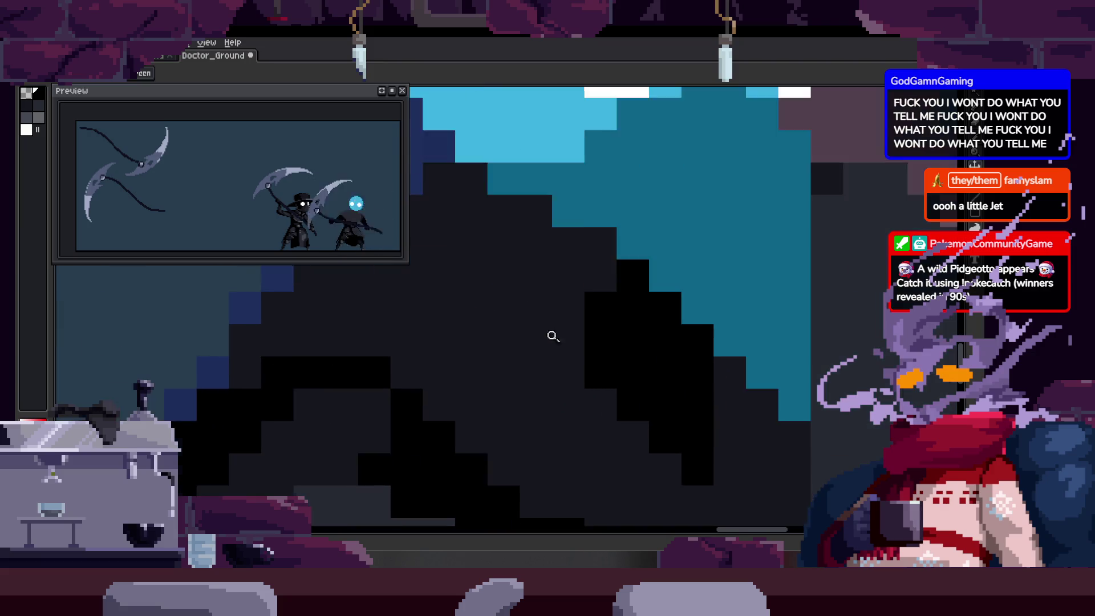
key(w)
click(471, 308)
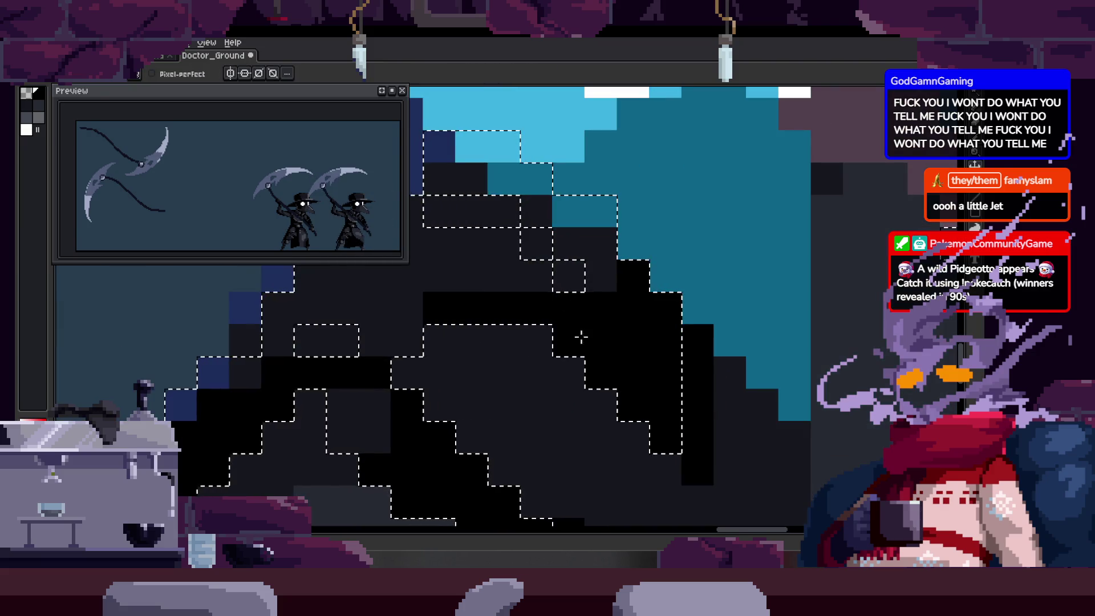
key(ctrl+d)
key(z)
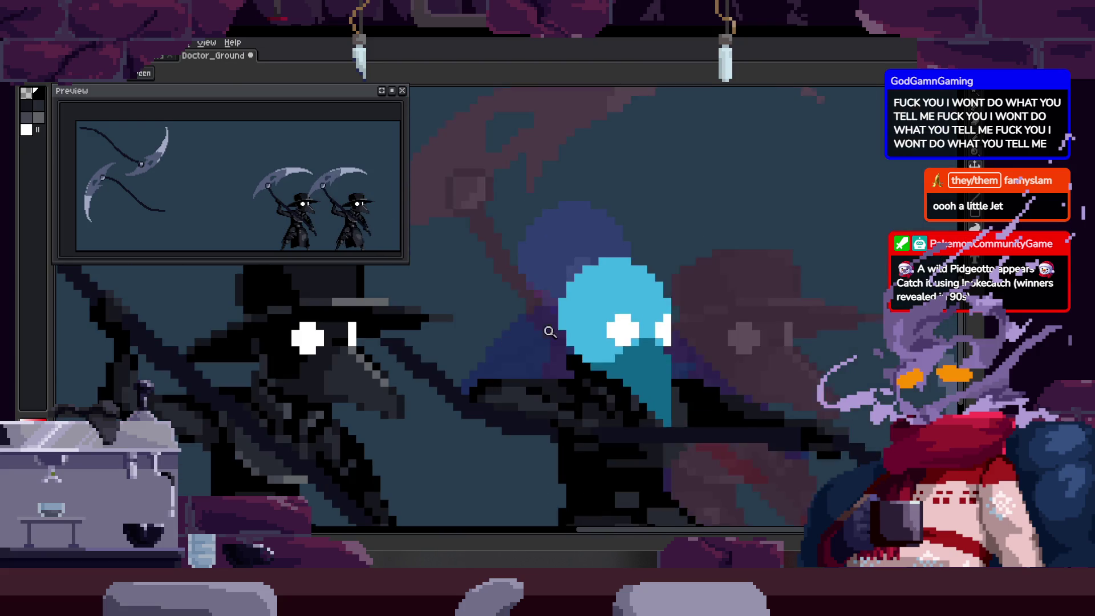
scroll(628, 319, down, 2)
scroll(628, 319, up, 3)
Paint the stray coat pixels solid black and save the sprite.
key(b)
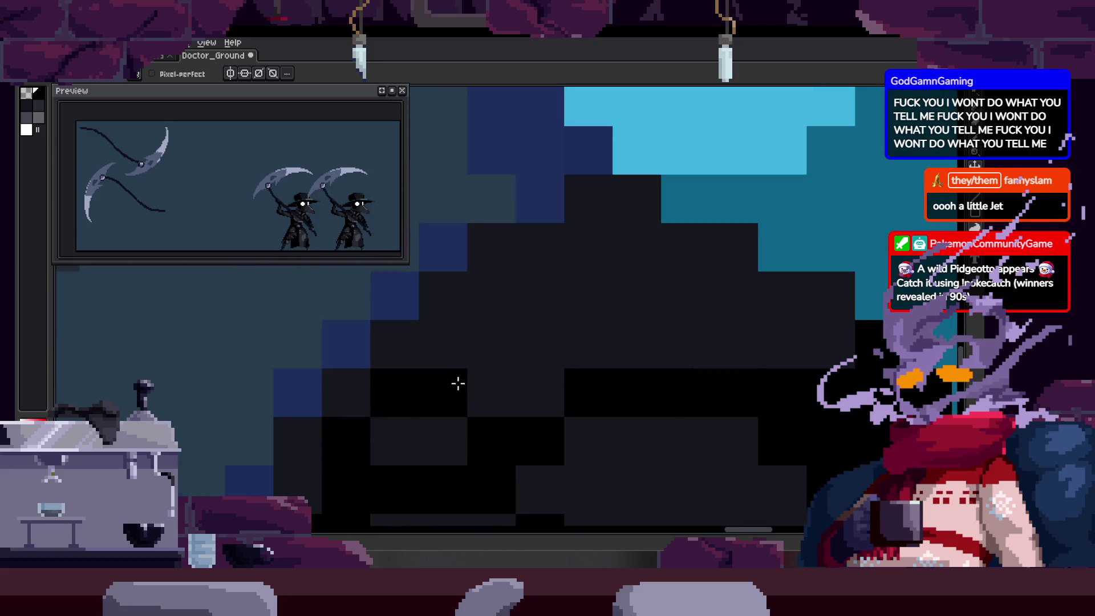
mouse_move(427, 339)
mouse_down()
mouse_move(460, 298)
mouse_move(504, 329)
mouse_move(691, 325)
mouse_move(530, 320)
mouse_move(502, 296)
mouse_up()
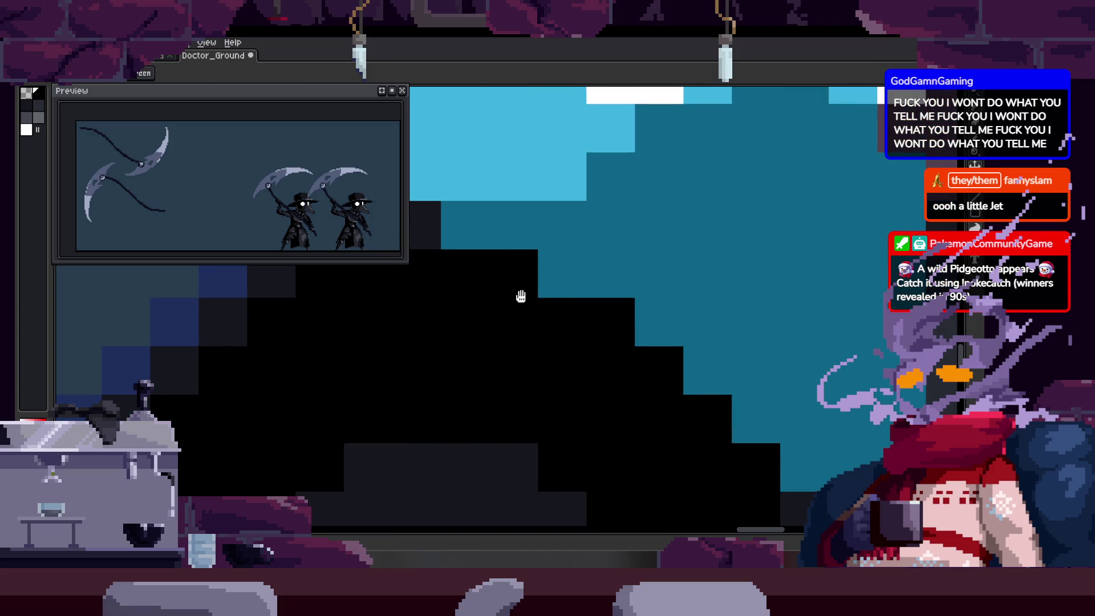
scroll(521, 296, down, 1)
key(ctrl+s)
scroll(557, 330, down, 3)
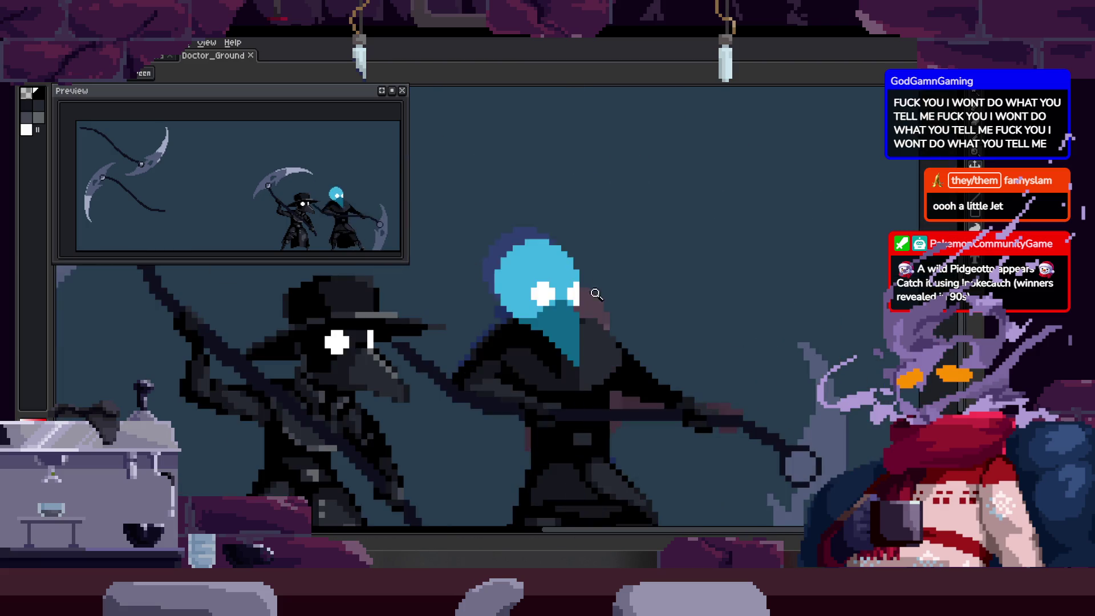
scroll(527, 331, up, 4)
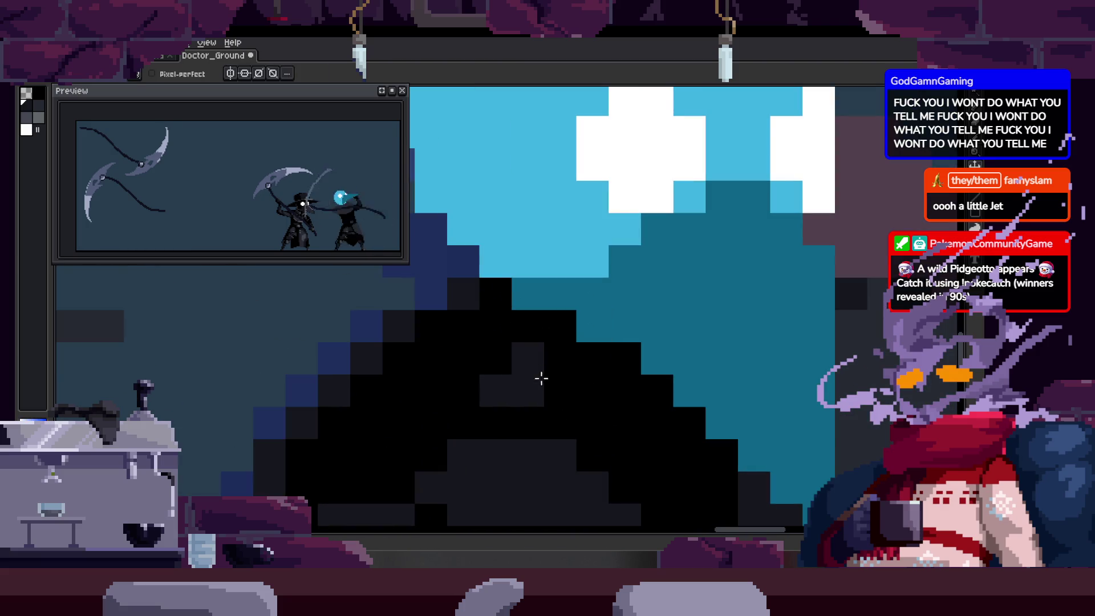
scroll(598, 384, down, 3)
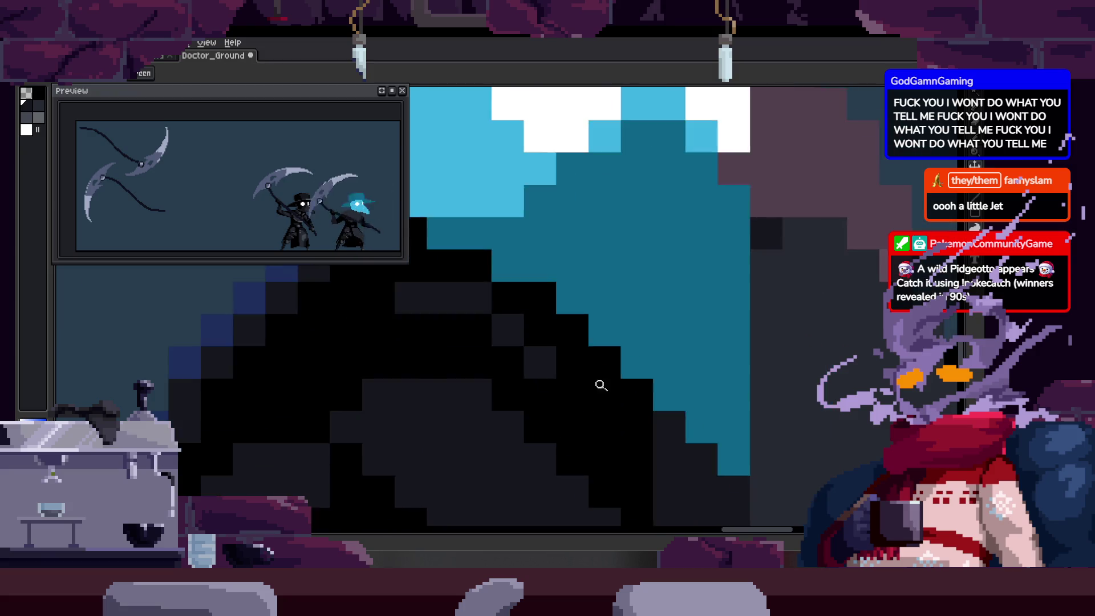
scroll(568, 358, down, 2)
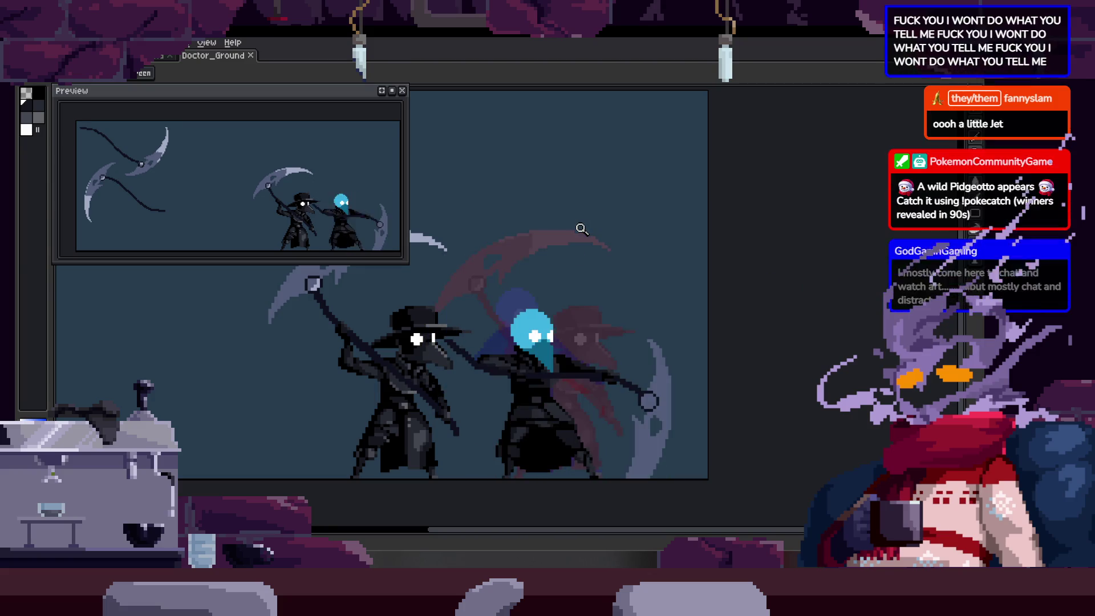
drag(538, 342, 460, 324)
click(445, 307)
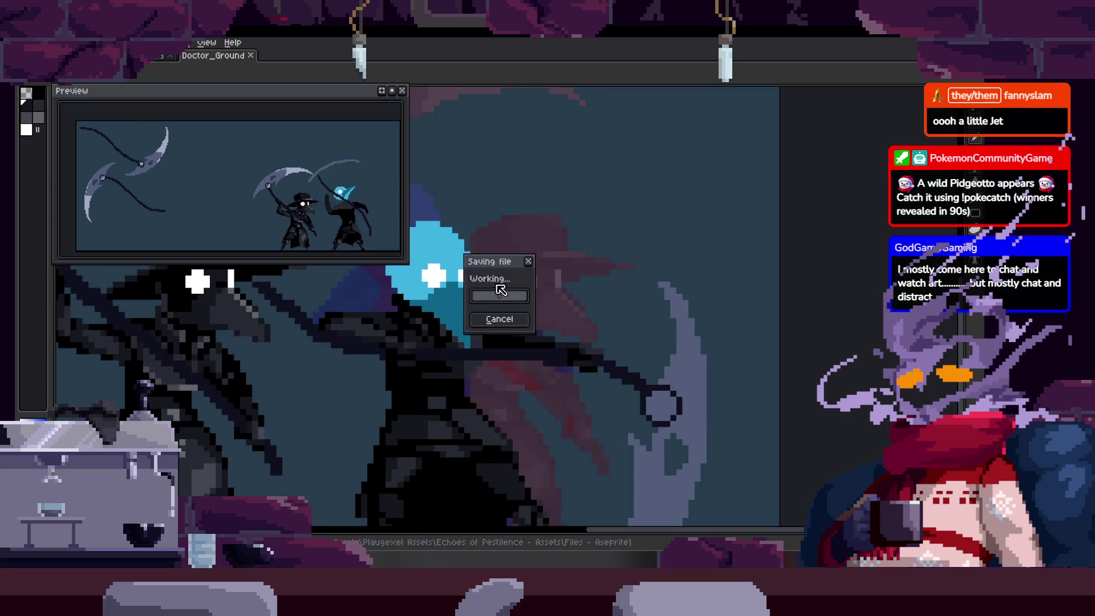
key(Tab)
key(Tab)
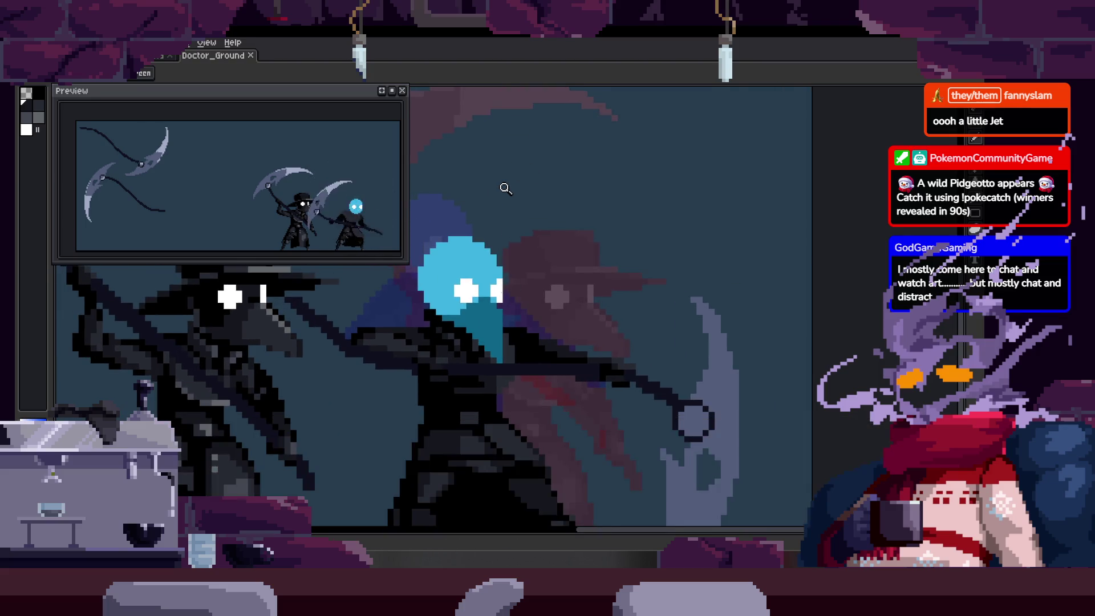
scroll(510, 310, up, 2)
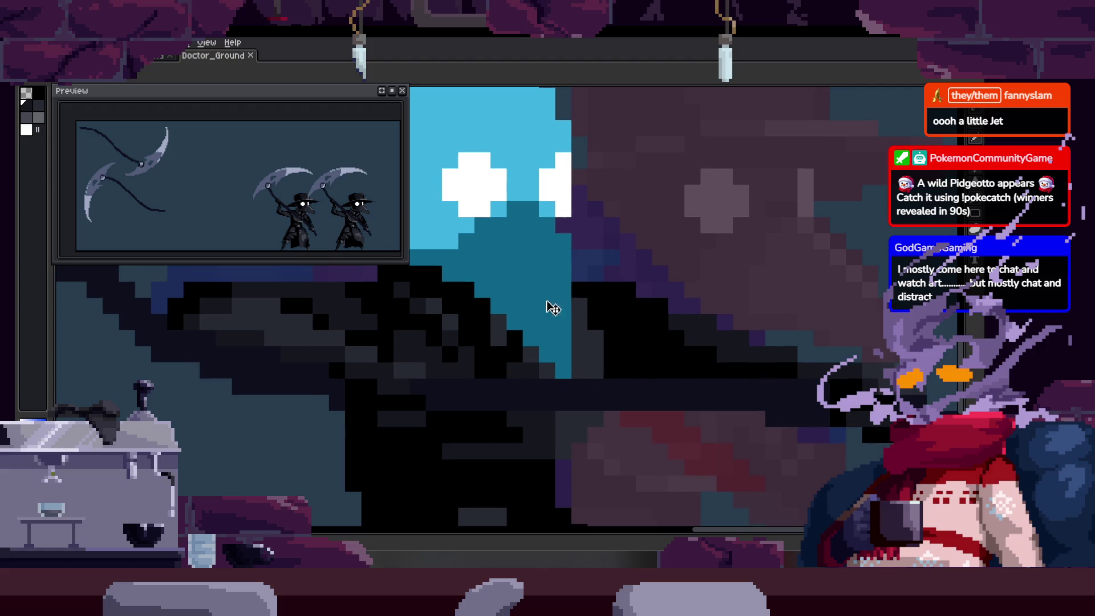
scroll(480, 361, up, 2)
key(alt)
key(w)
click(537, 287)
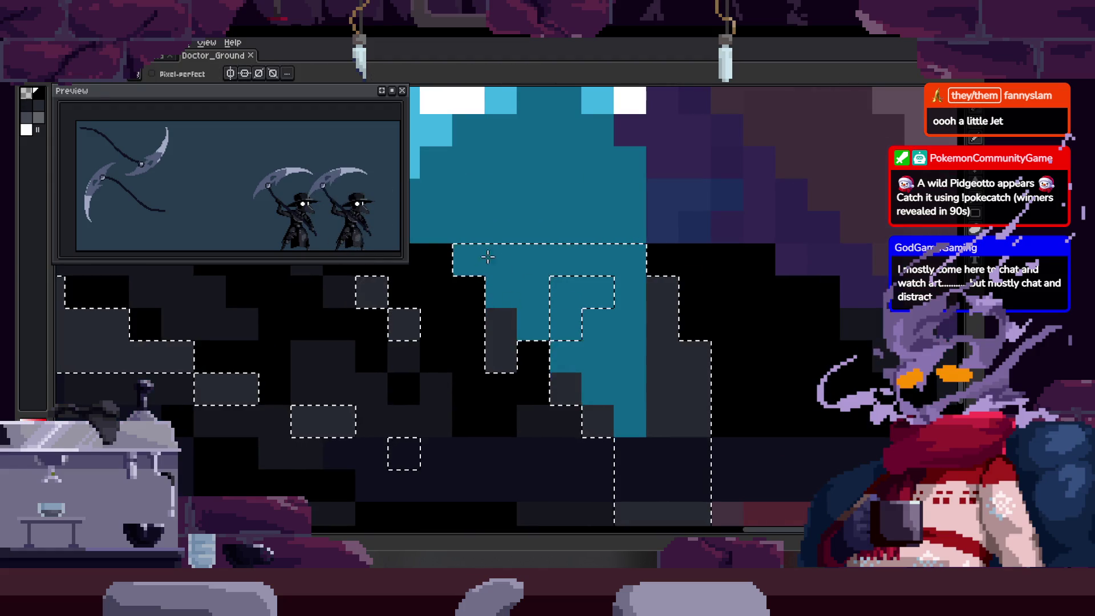
key(z)
scroll(570, 276, down, 5)
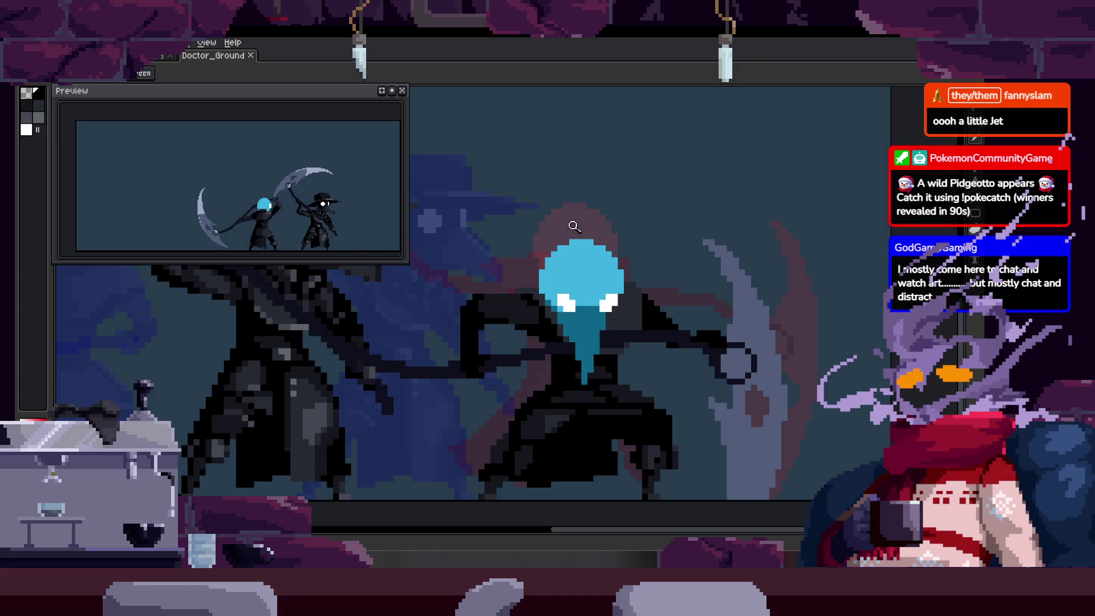
key(Tab)
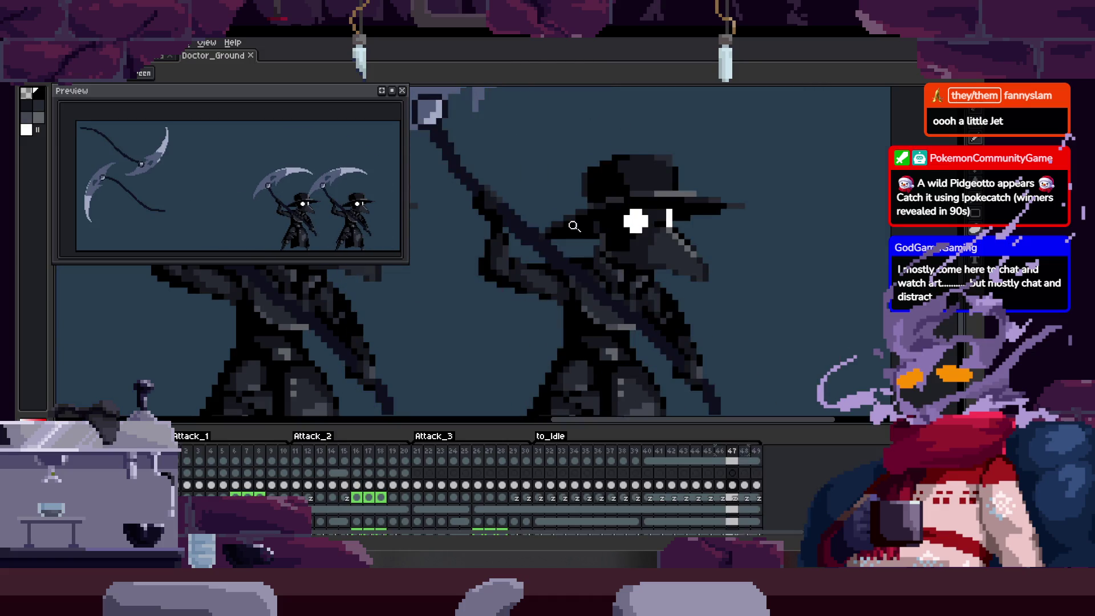
key(Return)
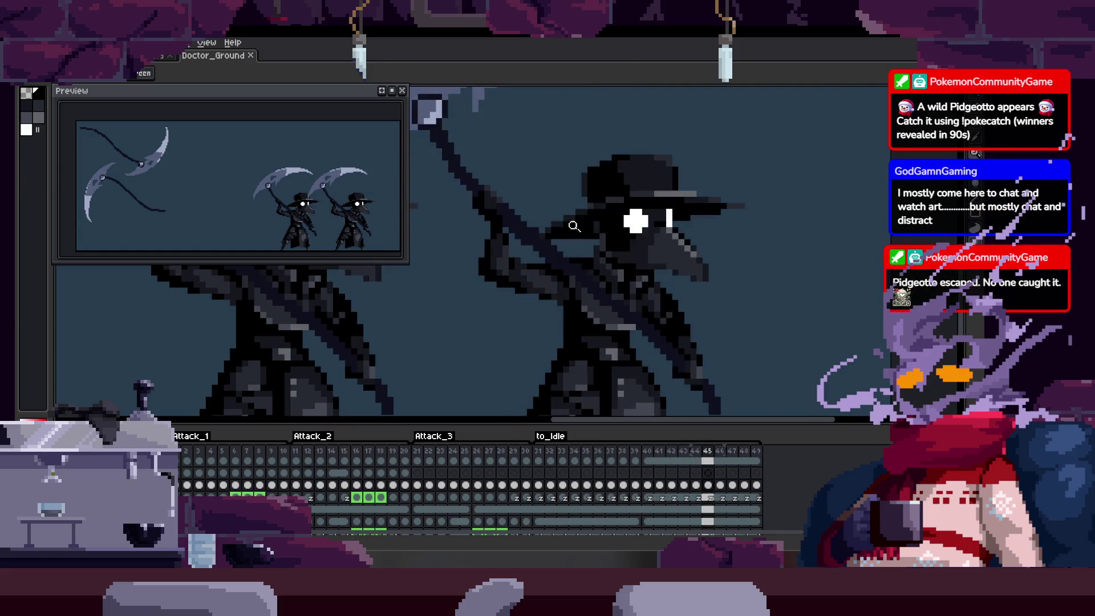
key(Tab)
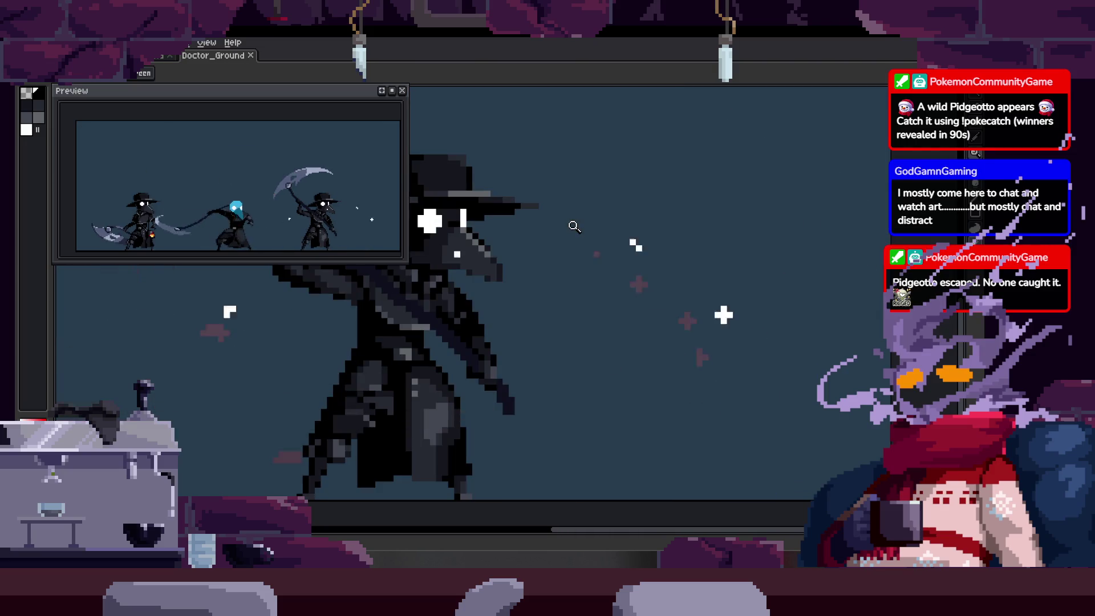
key(Tab)
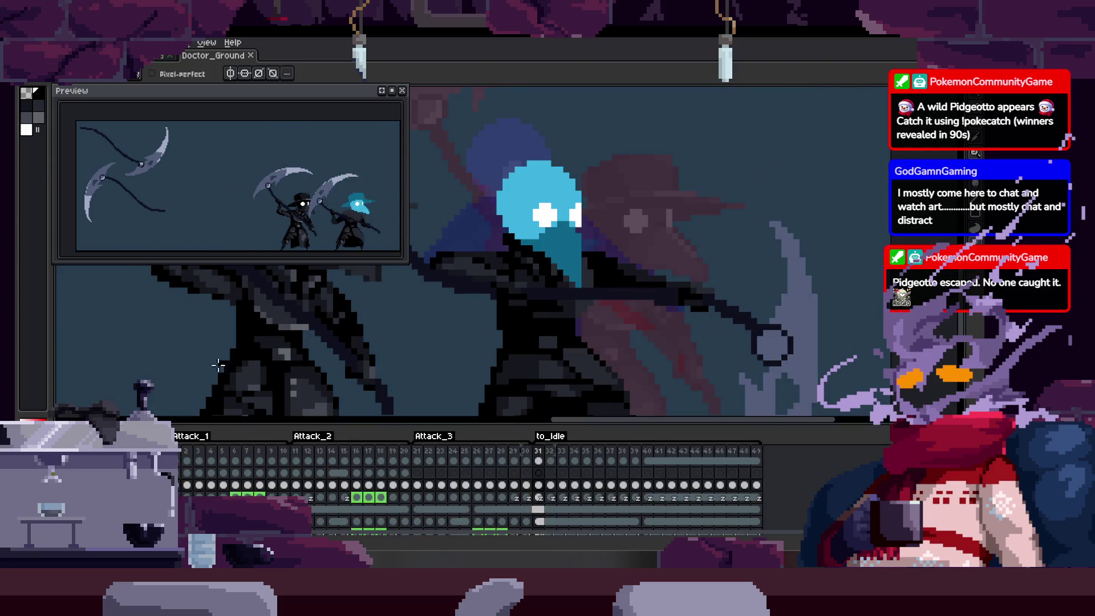
key(Tab)
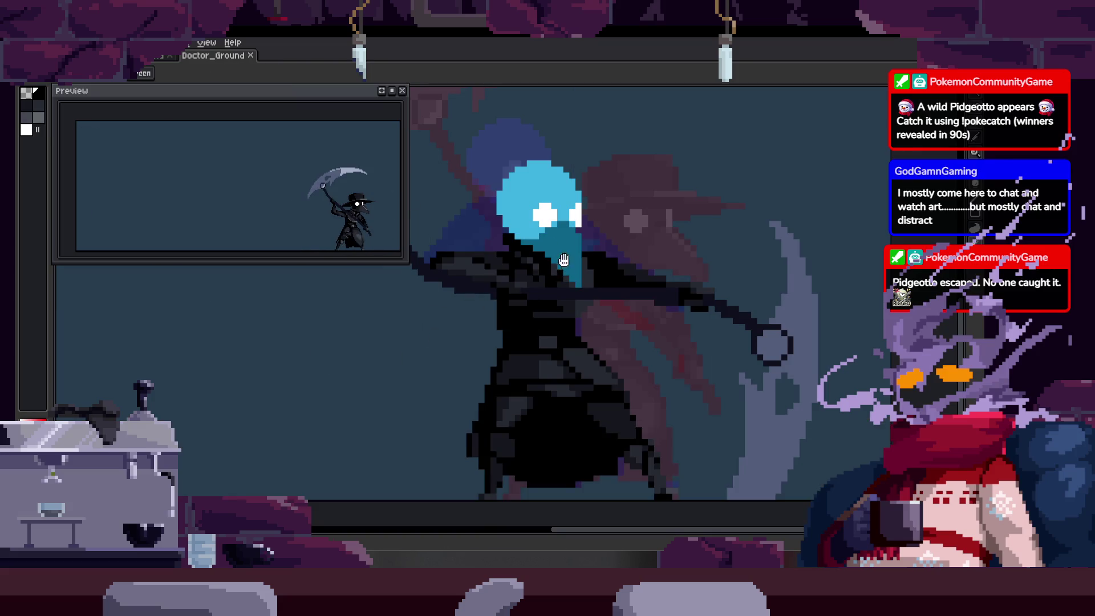
scroll(525, 291, down, 2)
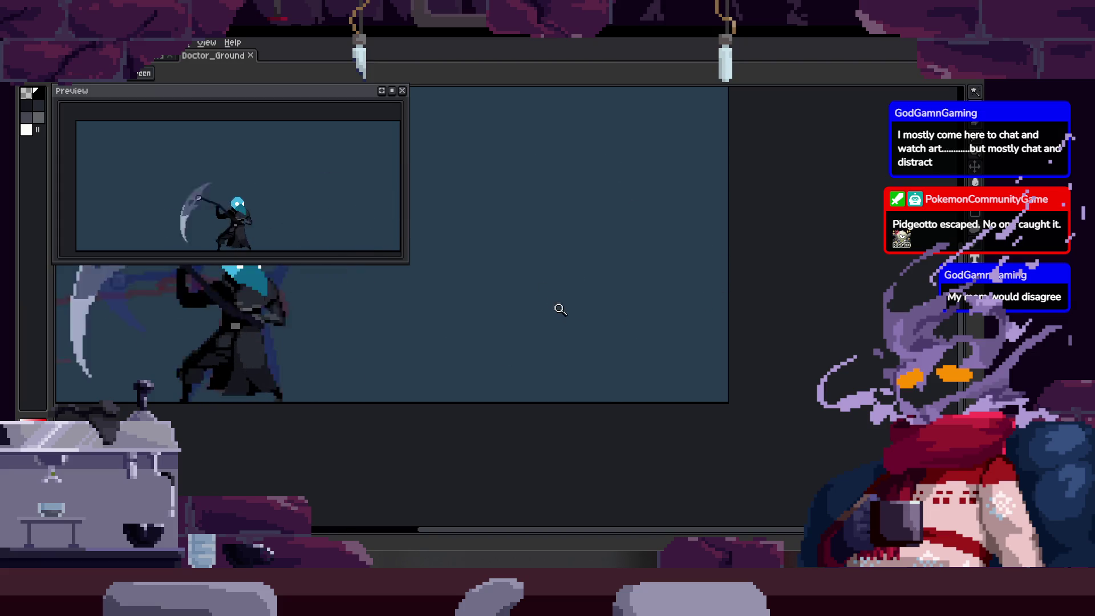
Recentre the view, check the attack-tag timeline, and close the animation Preview window.
drag(551, 243, 655, 311)
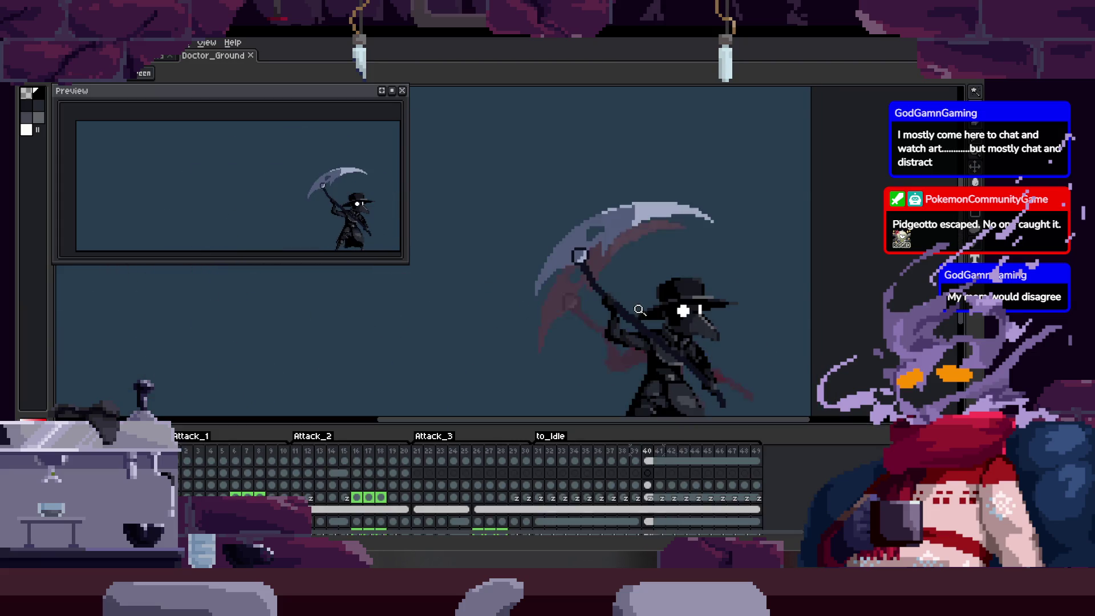
key(Tab)
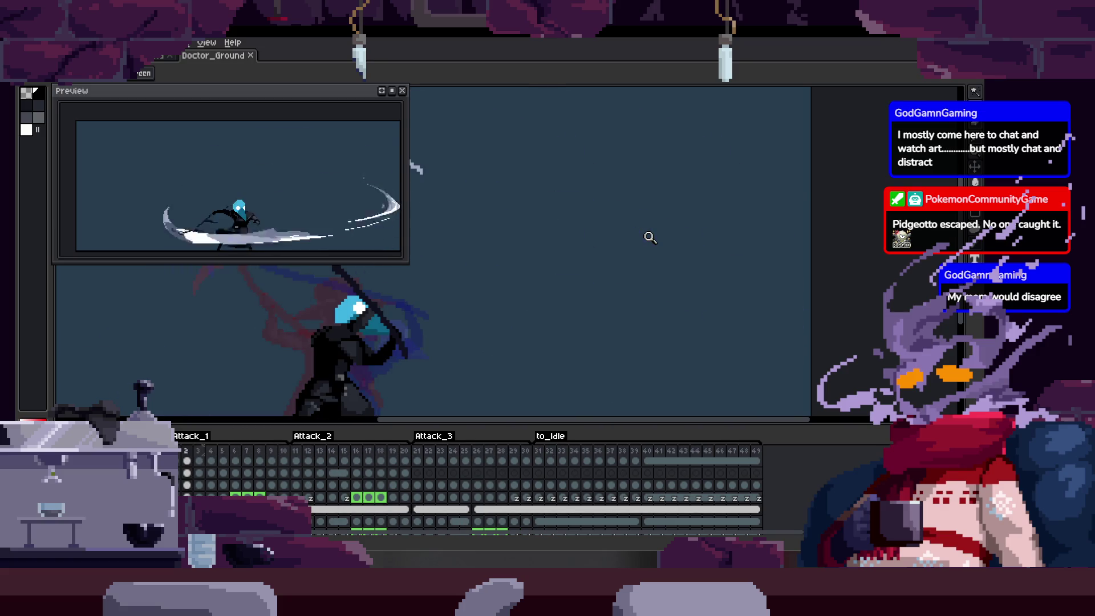
key(Tab)
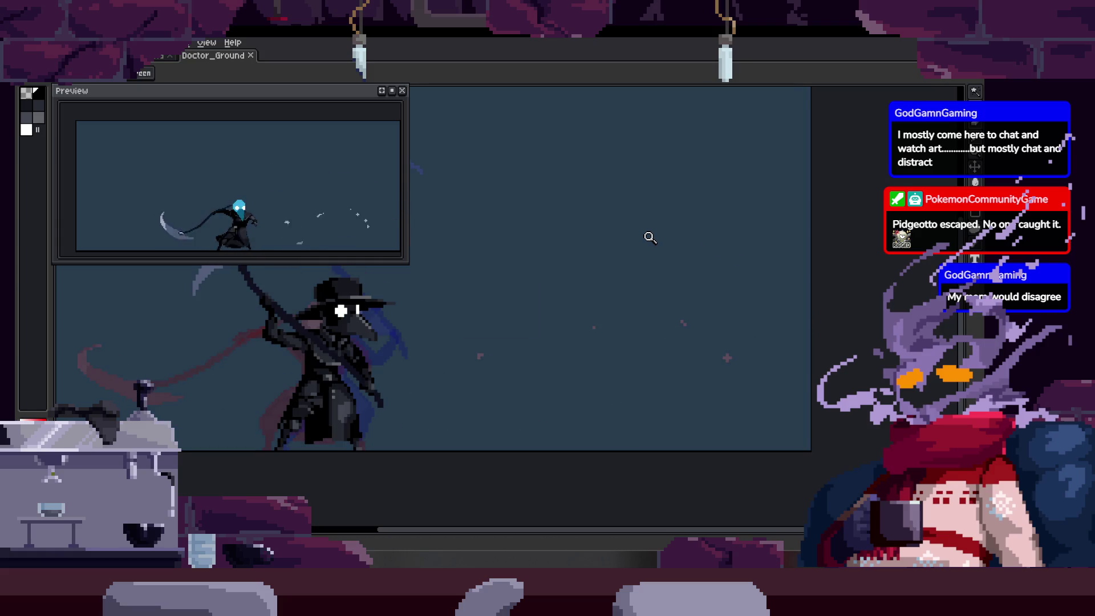
click(402, 91)
scroll(435, 336, up, 1)
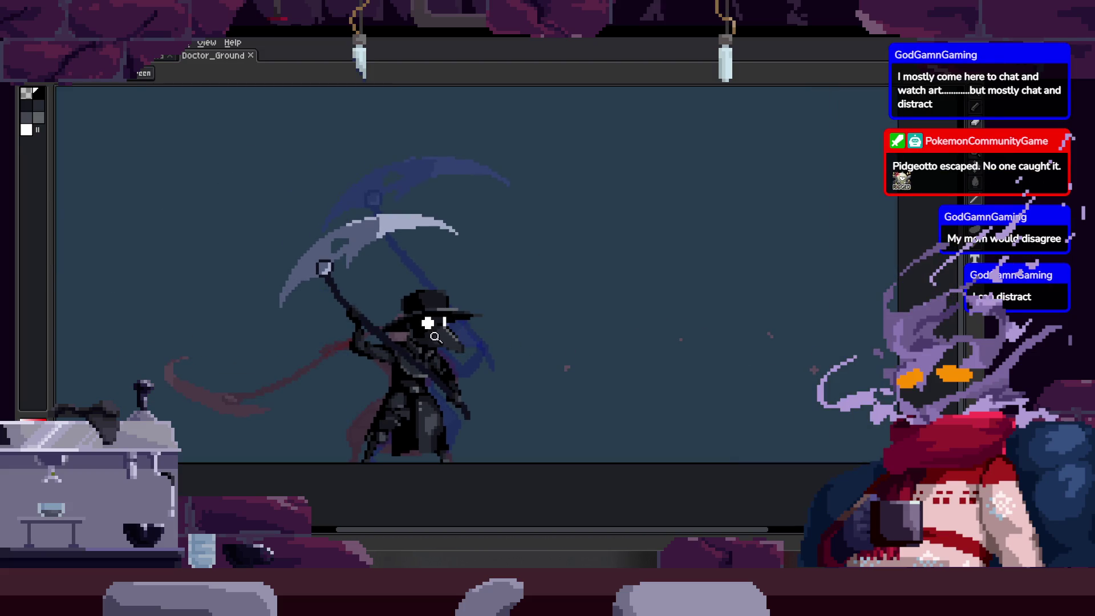
From Home, browse into Files - Aseprite, then up to the Plaugexel Assets folder.
click(137, 55)
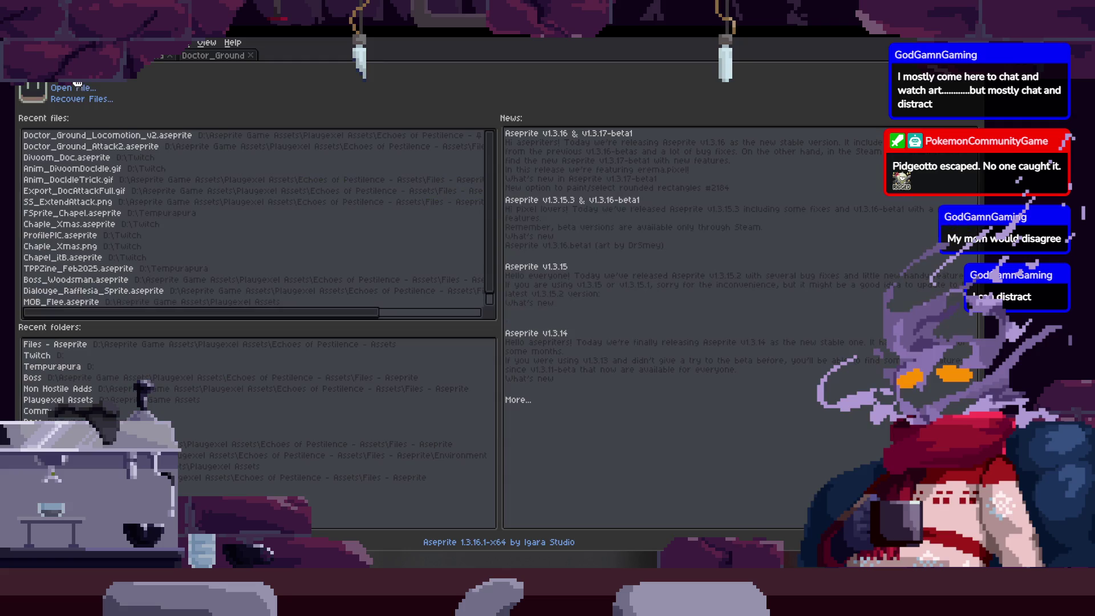
click(74, 88)
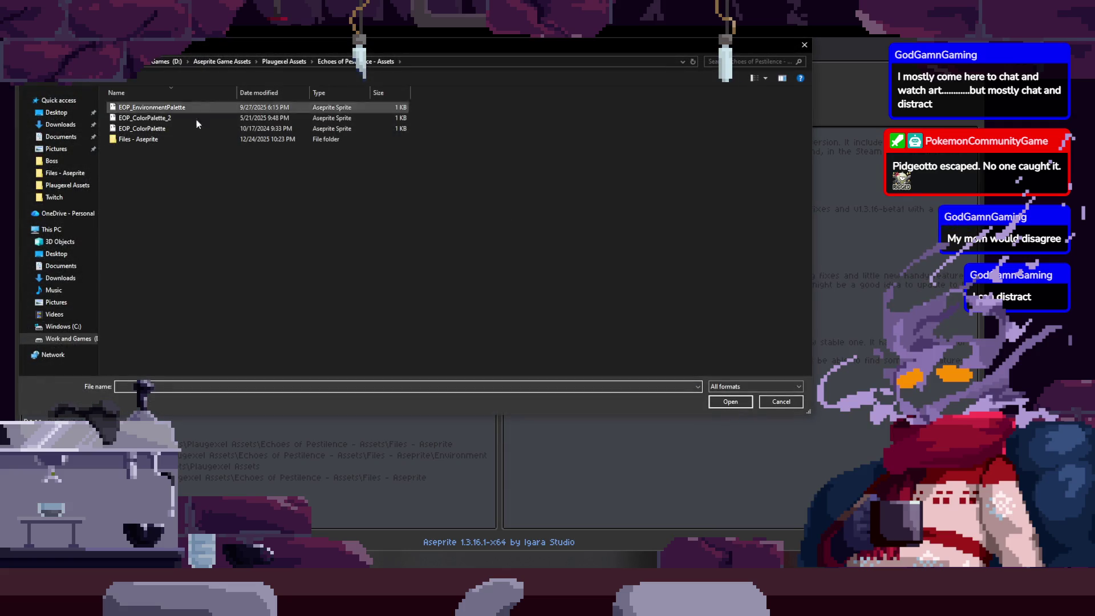
double_click(192, 139)
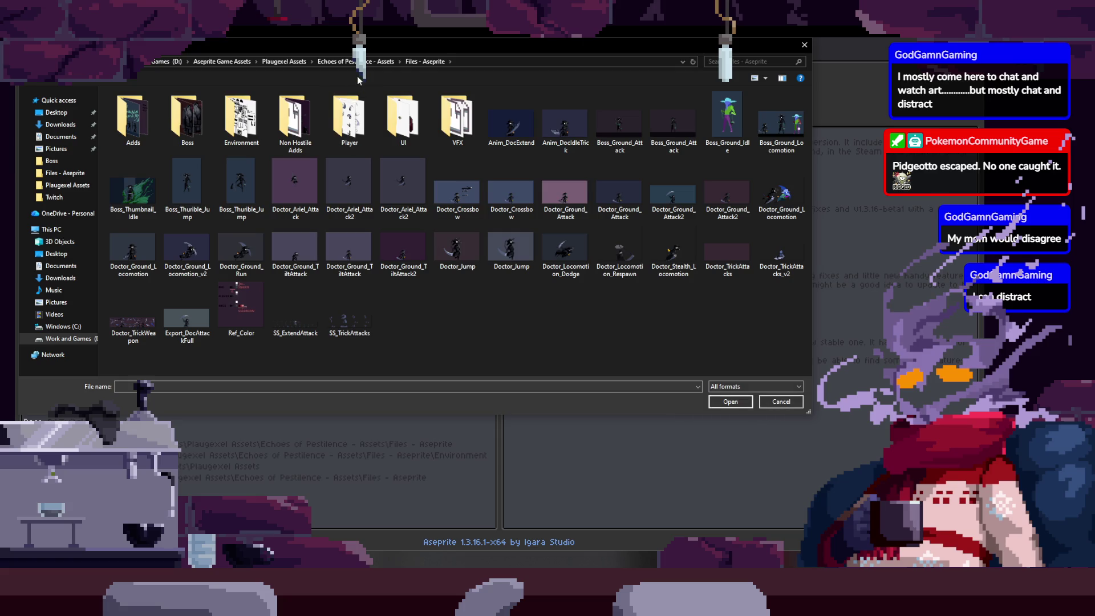
click(336, 61)
click(296, 60)
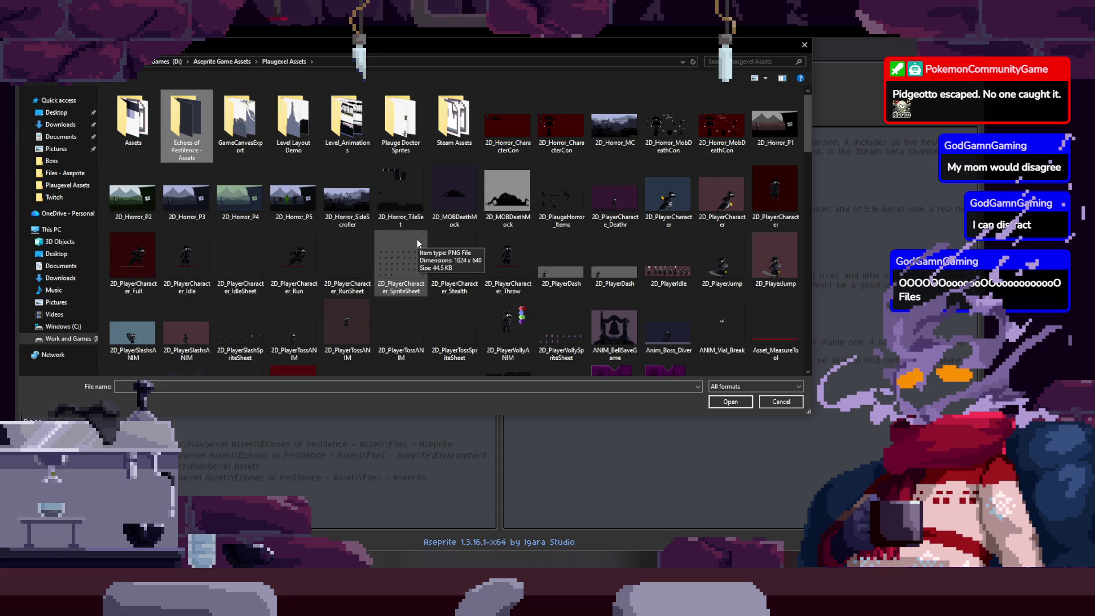
Scroll the asset list, cancel the Open dialog, and switch back to Doctor_Ground.
scroll(417, 240, down, 3)
scroll(572, 269, up, 3)
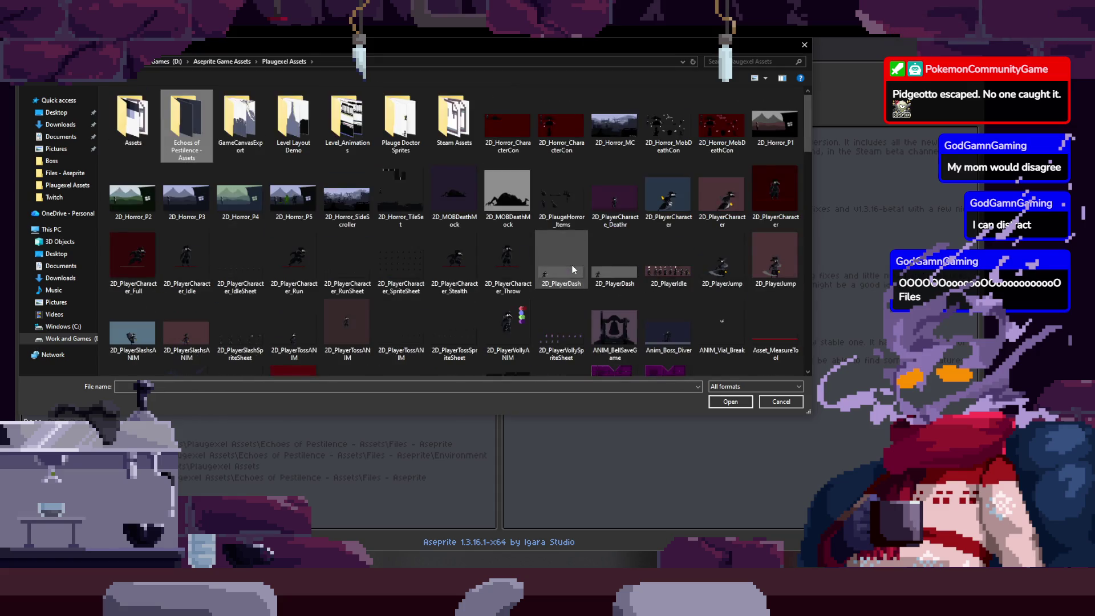
scroll(572, 269, down, 3)
scroll(573, 269, up, 3)
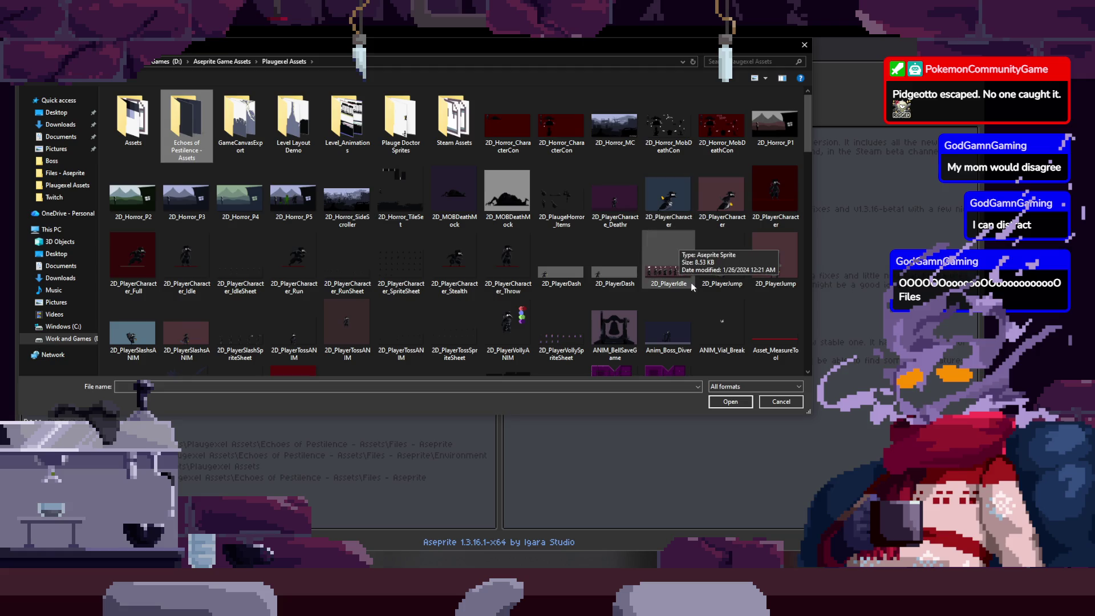
scroll(743, 253, down, 3)
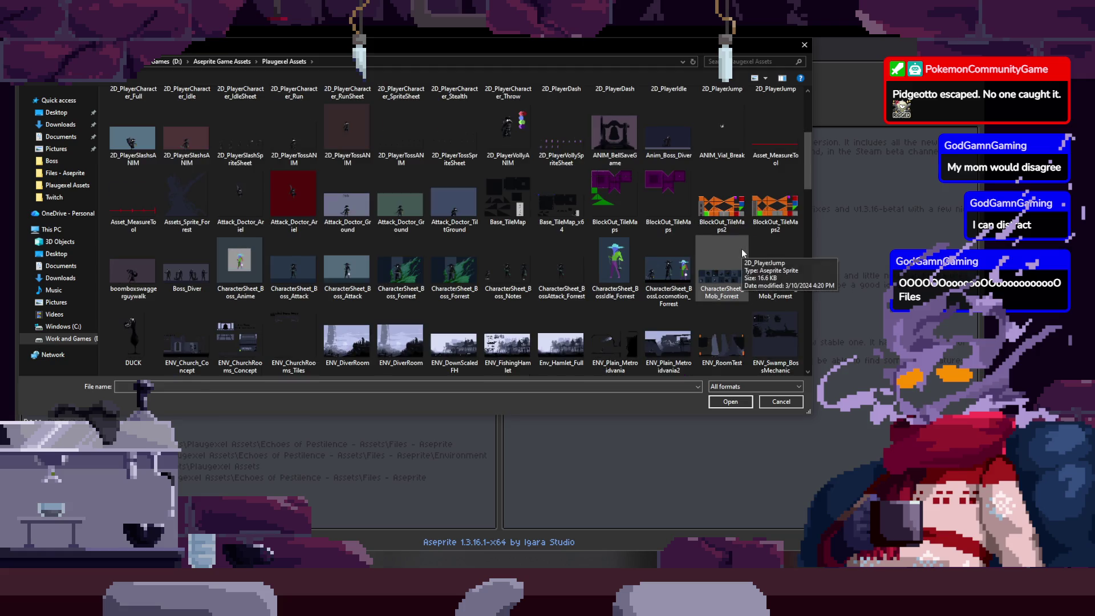
scroll(741, 248, down, 3)
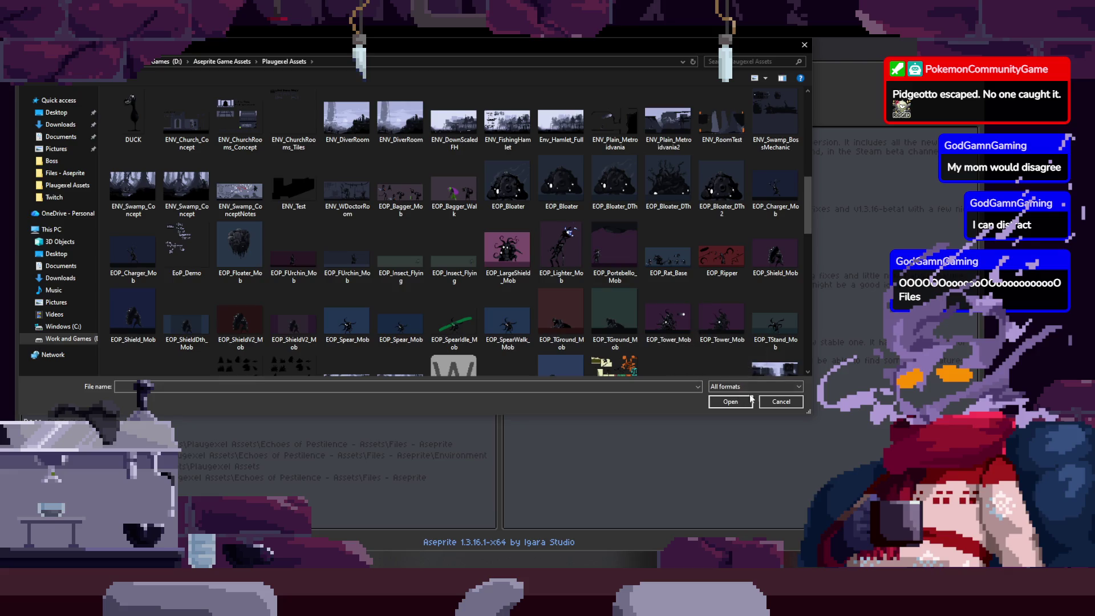
click(778, 402)
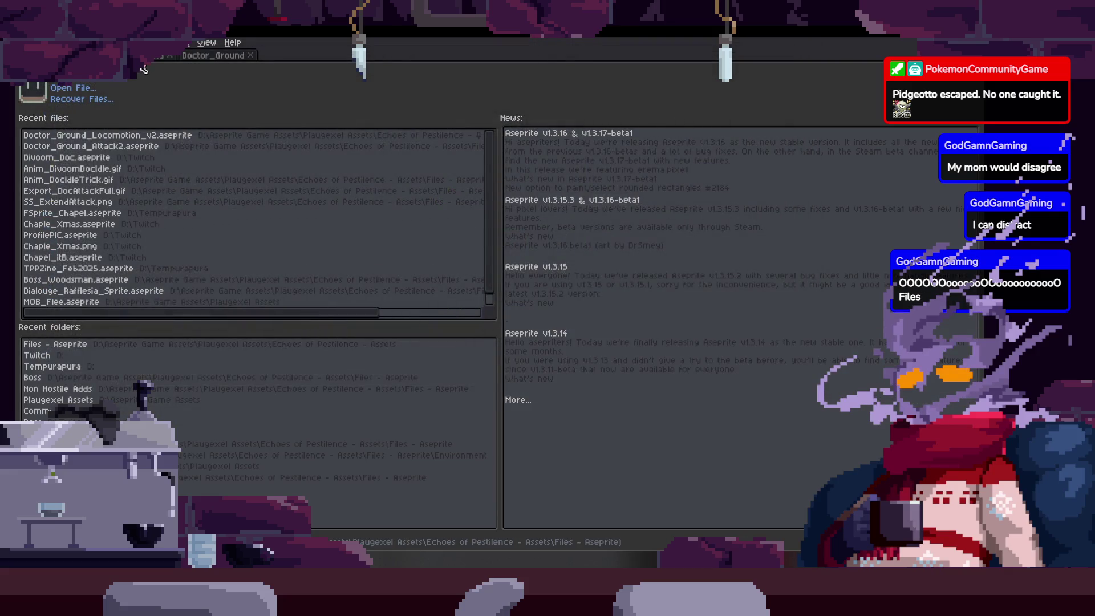
click(217, 57)
Check the Export As settings for Export_DocAttackFull.gif, cancel, and go to the Home page.
drag(370, 265, 397, 268)
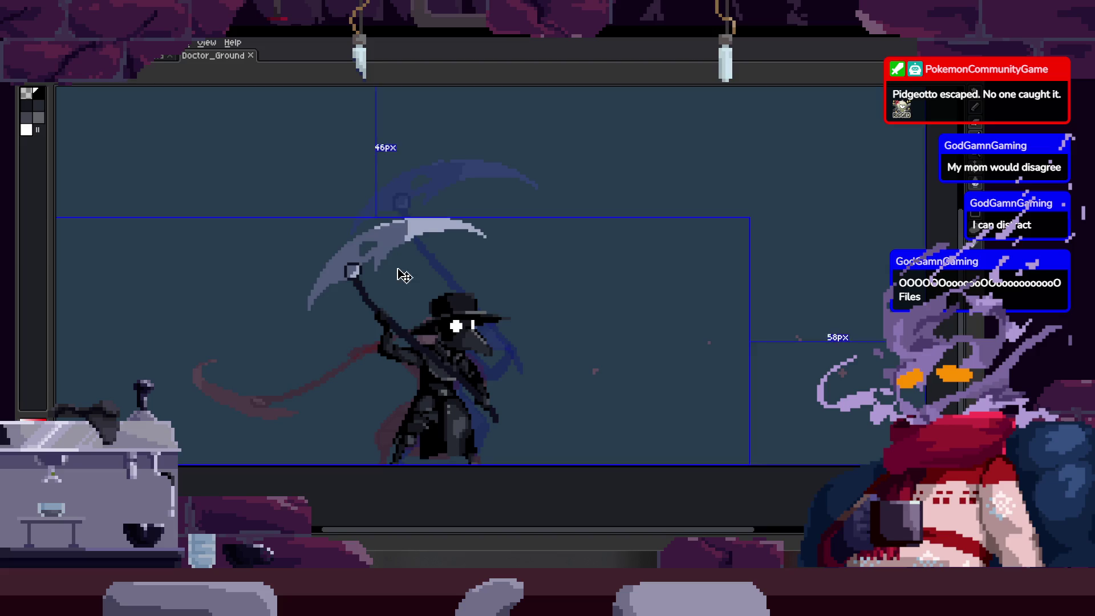
key(Tab)
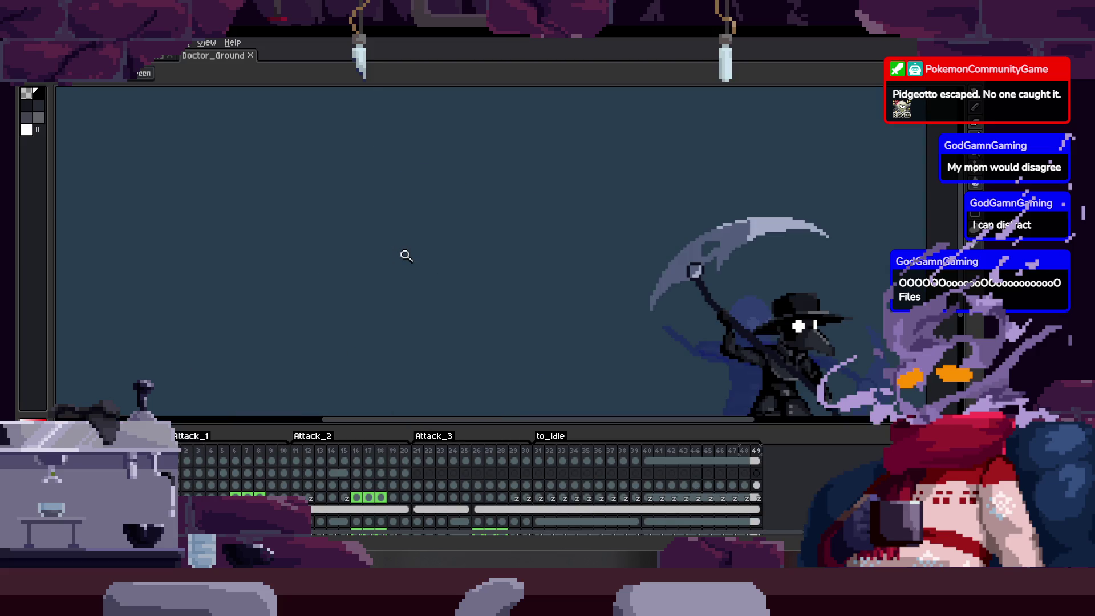
key(Tab)
click(26, 42)
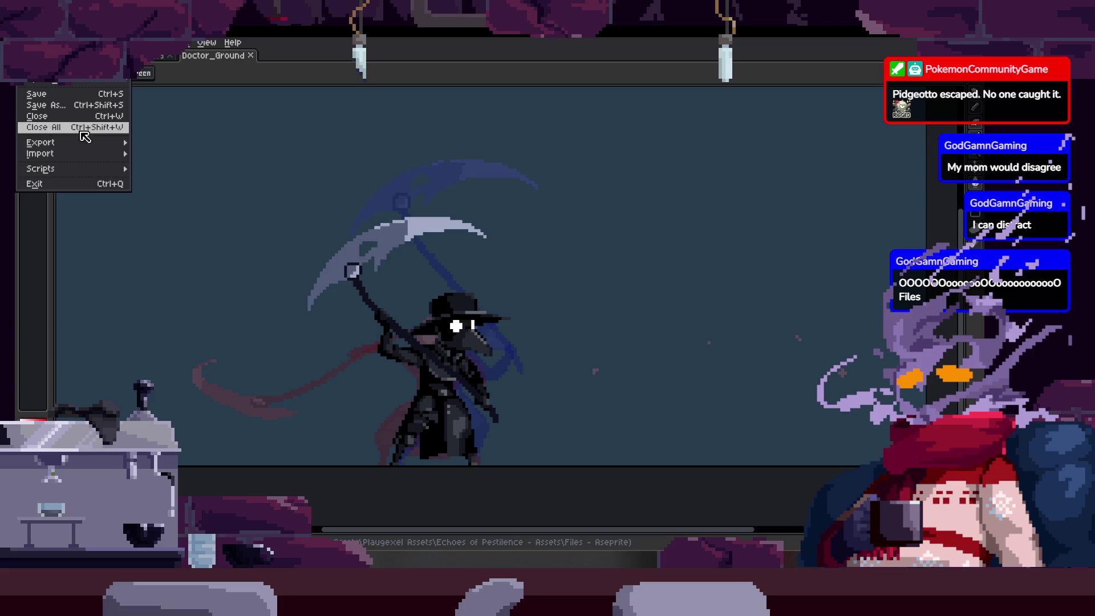
mouse_move(74, 142)
click(206, 146)
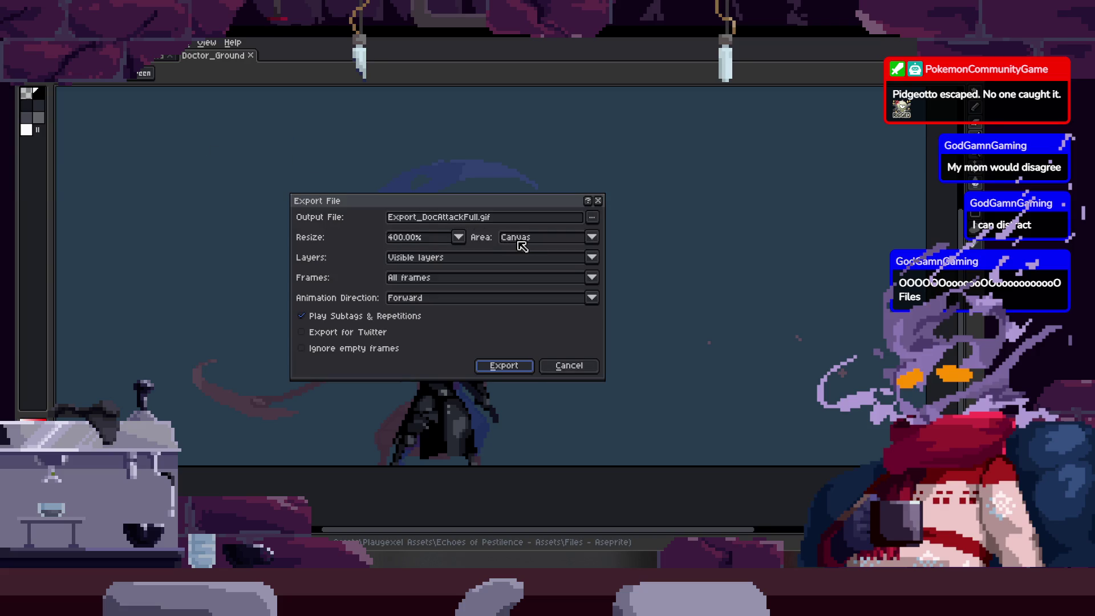
click(575, 366)
click(151, 55)
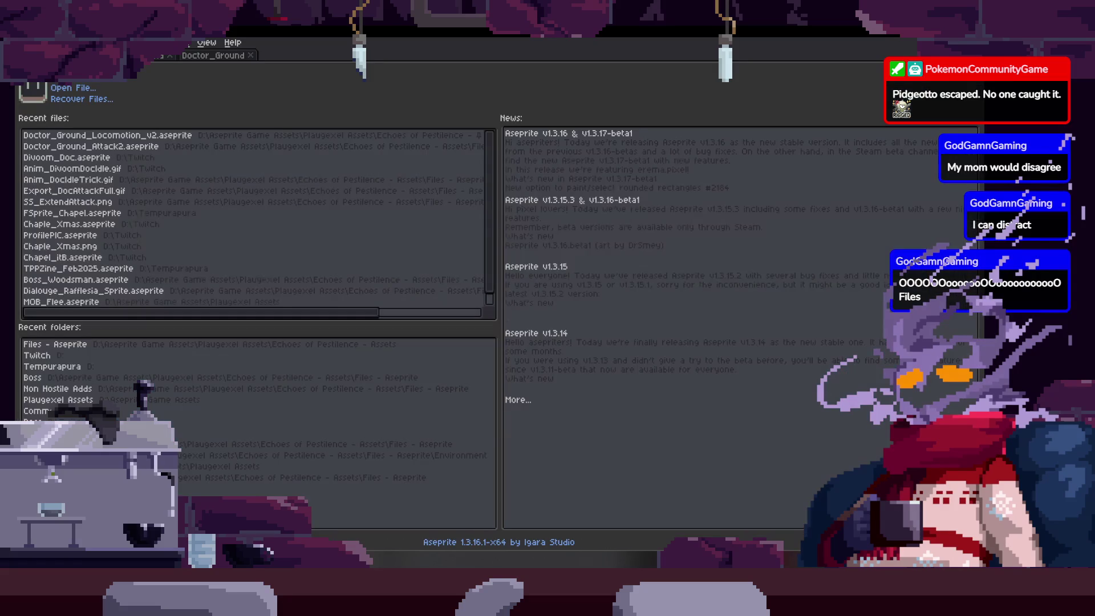
Open Export_DocAttackFull, play it back, and close its tab.
click(78, 89)
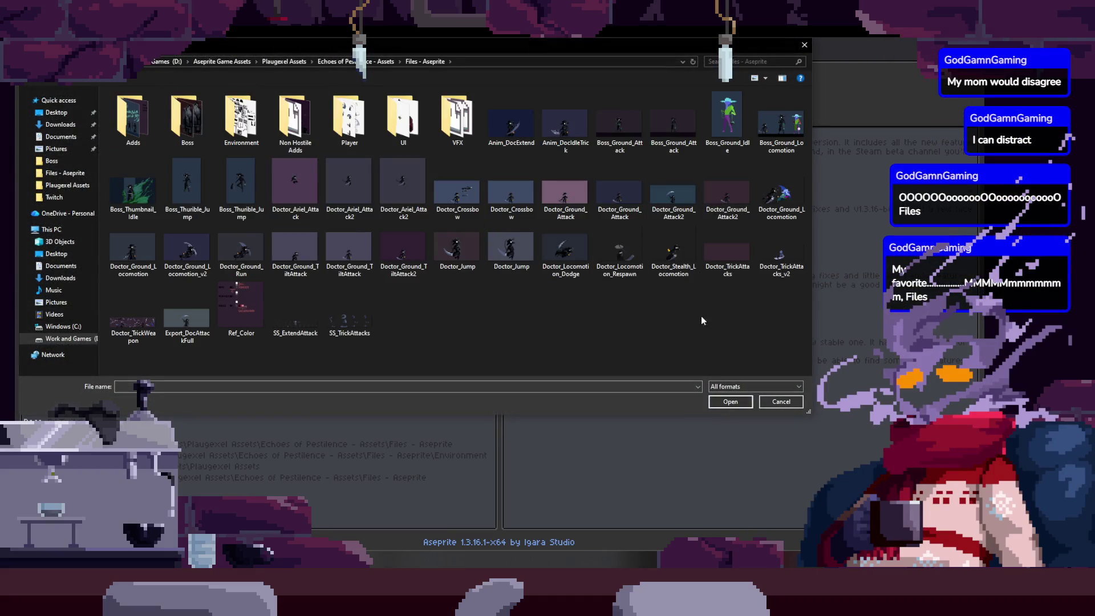
click(189, 326)
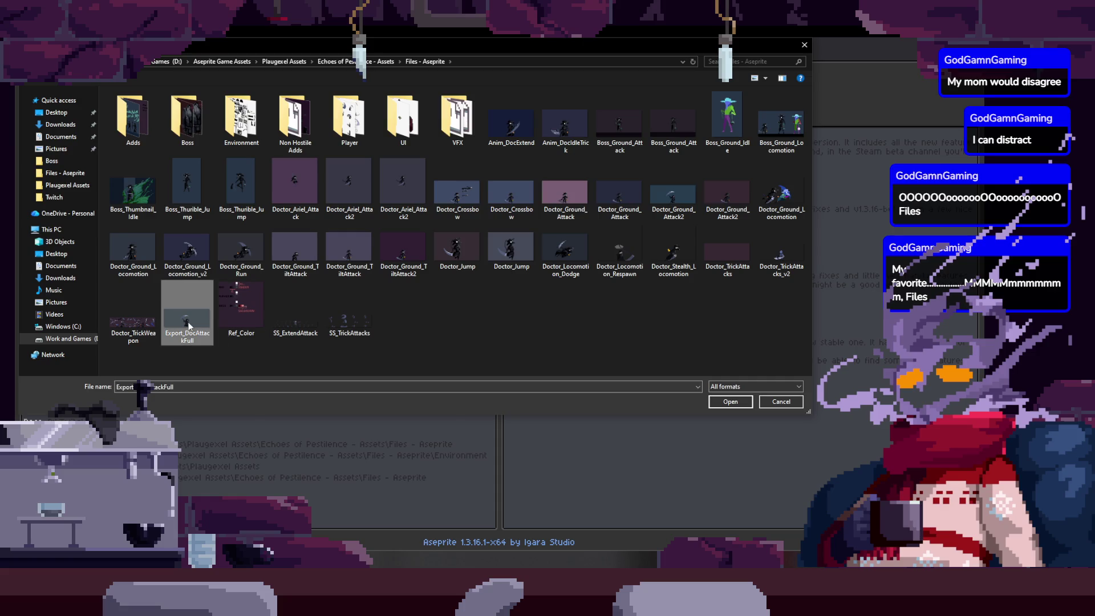
click(730, 403)
scroll(542, 317, down, 2)
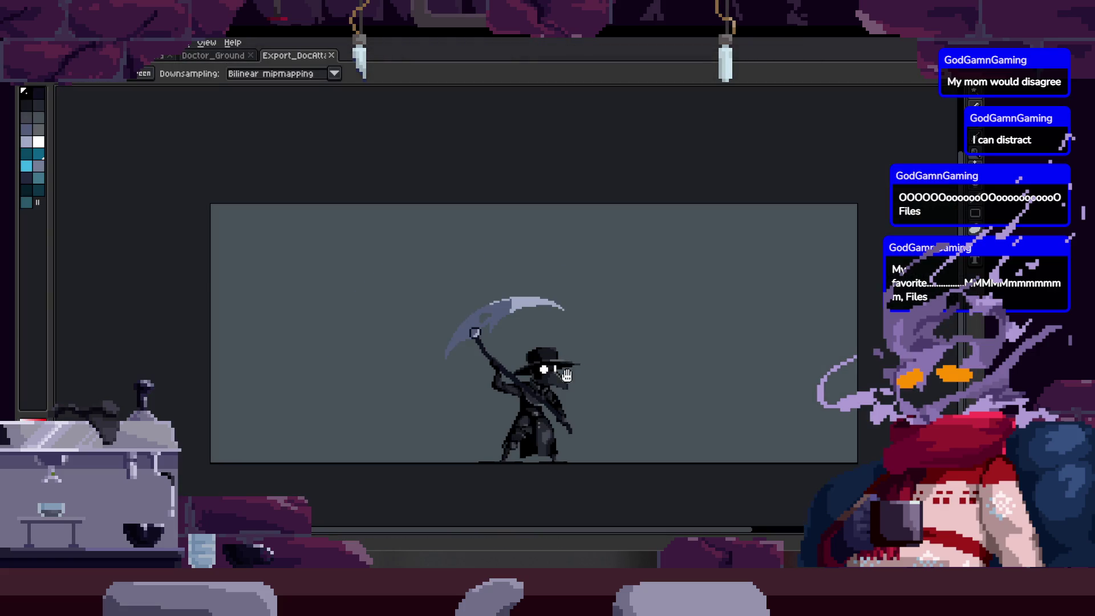
scroll(542, 317, up, 1)
key(Return)
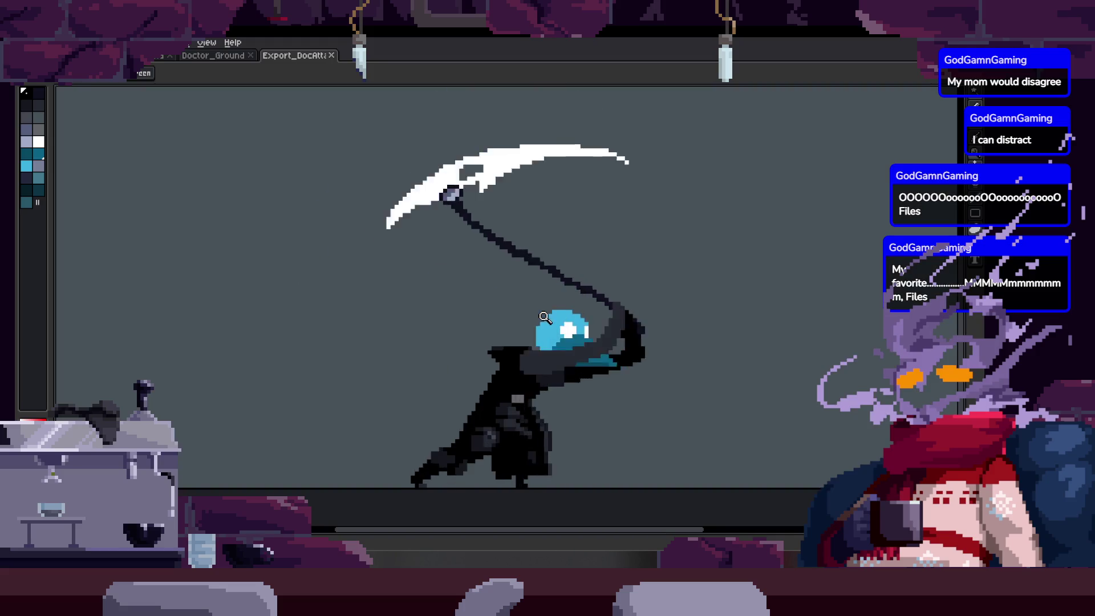
scroll(625, 317, down, 1)
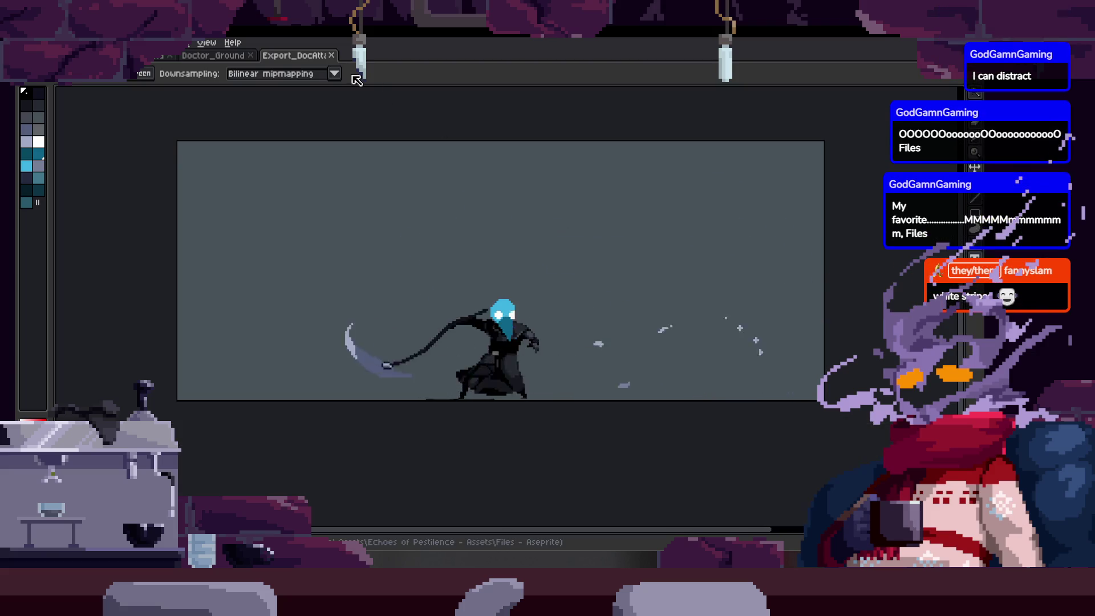
click(331, 55)
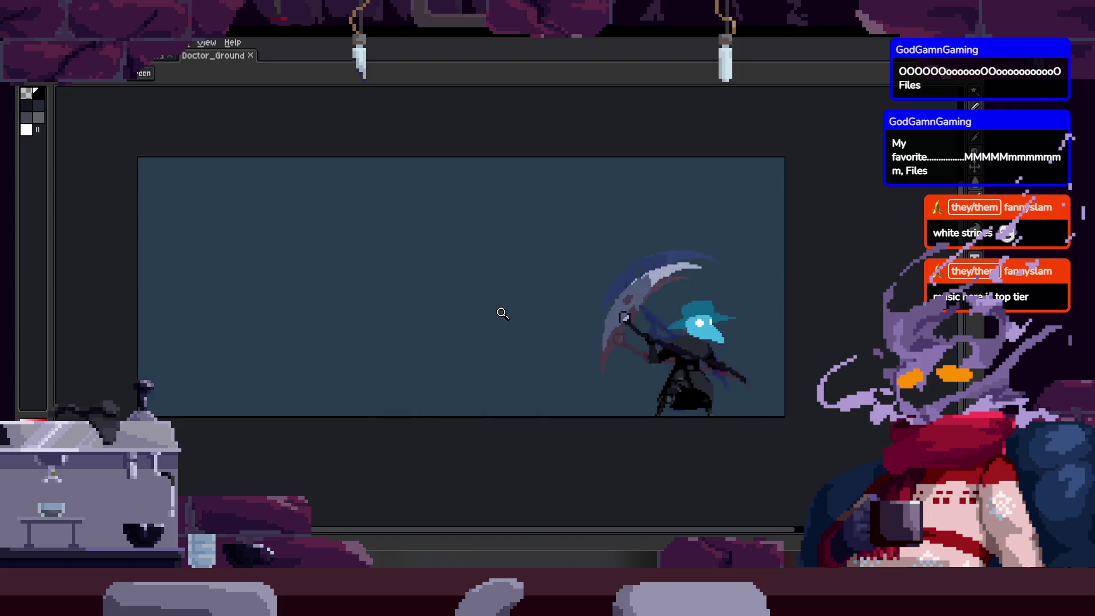
Export the animation as Export_DocAttackFull2.gif and accept the GIF warning and options.
key(Tab)
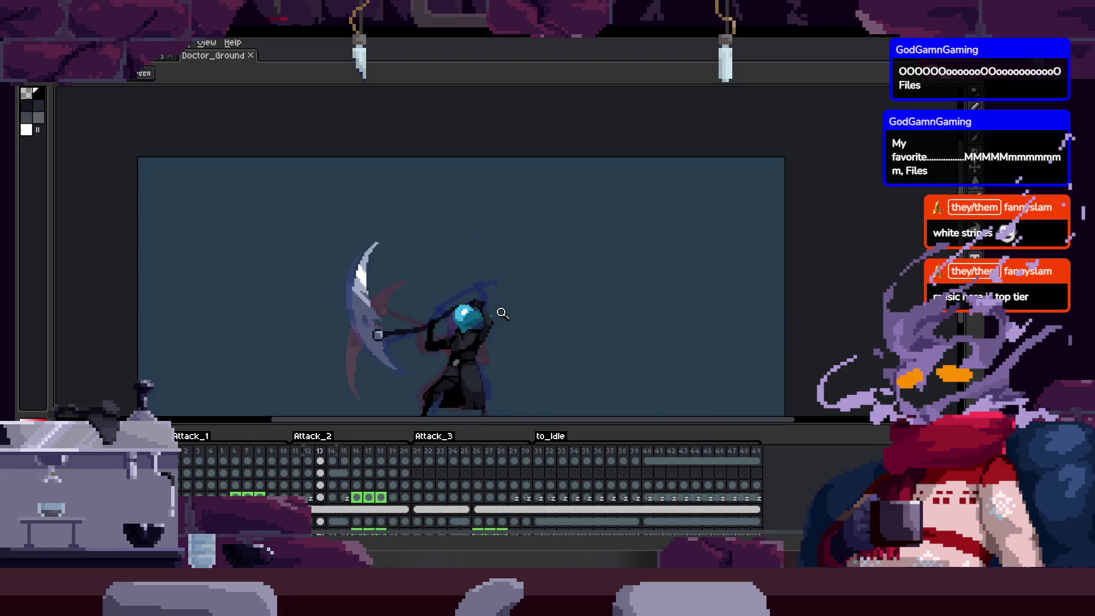
key(Tab)
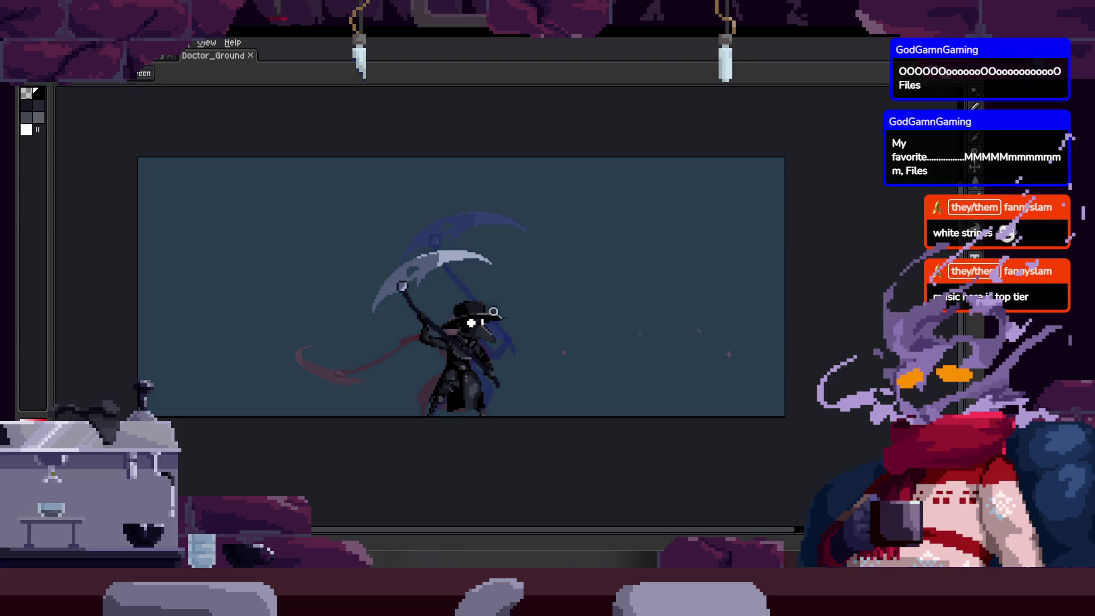
key(alt+f)
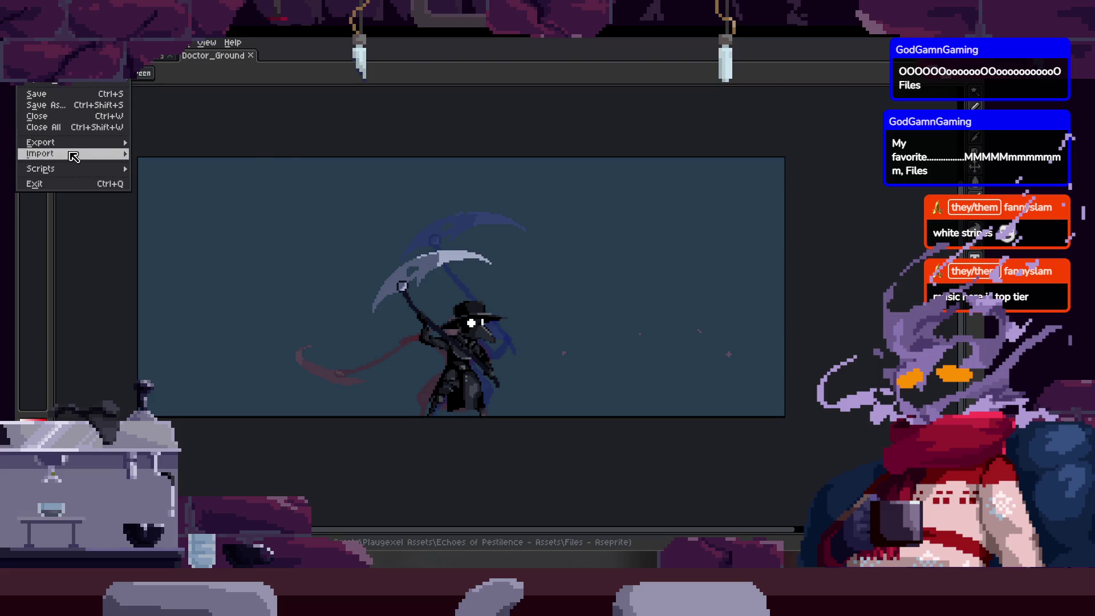
mouse_move(70, 147)
click(170, 142)
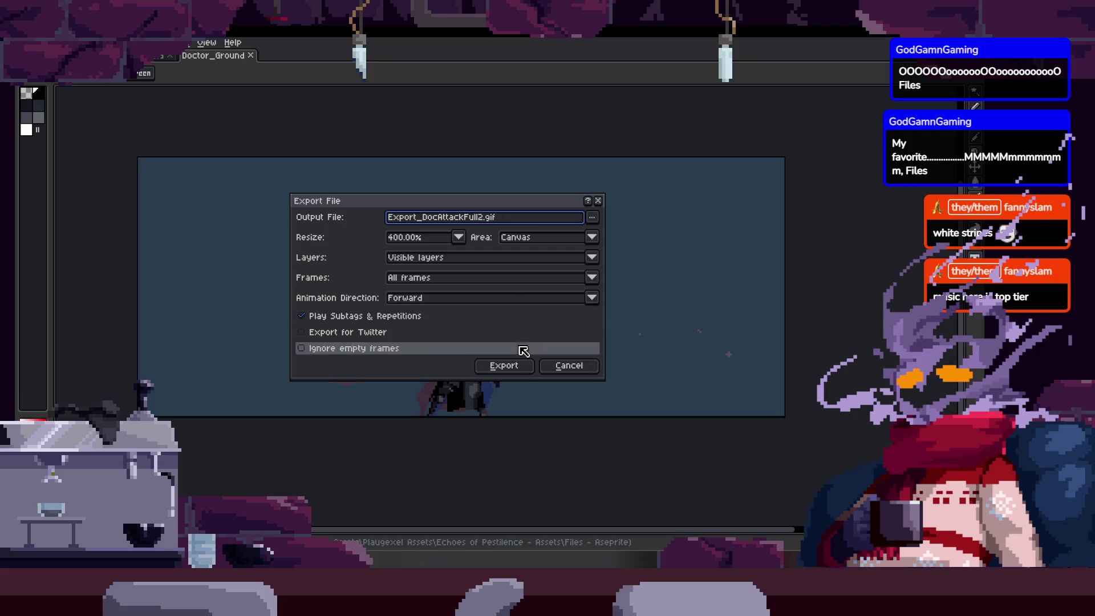
click(517, 366)
click(475, 360)
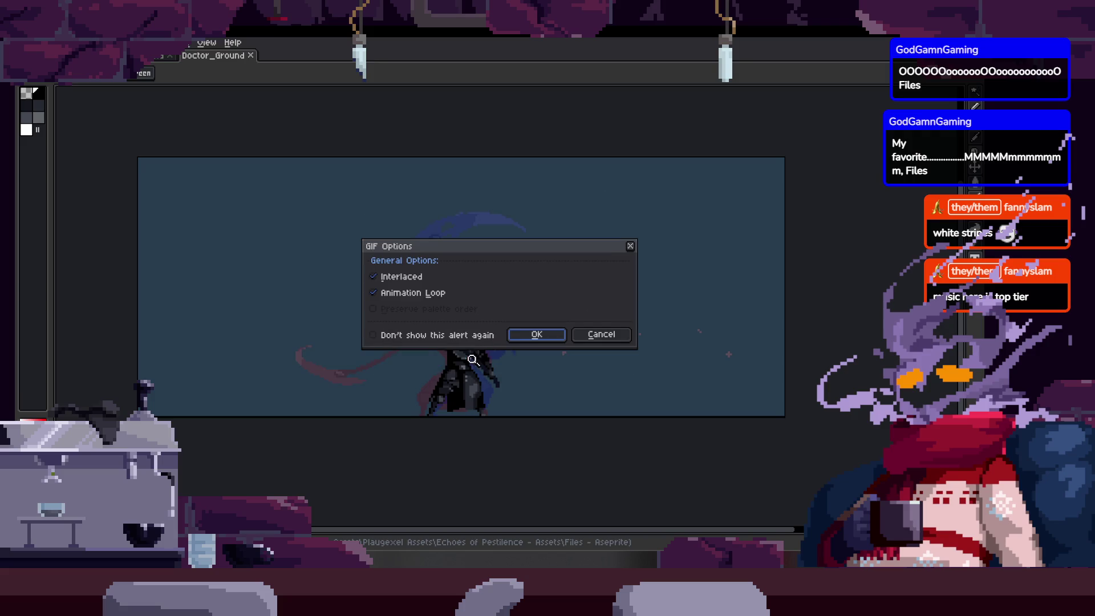
click(540, 336)
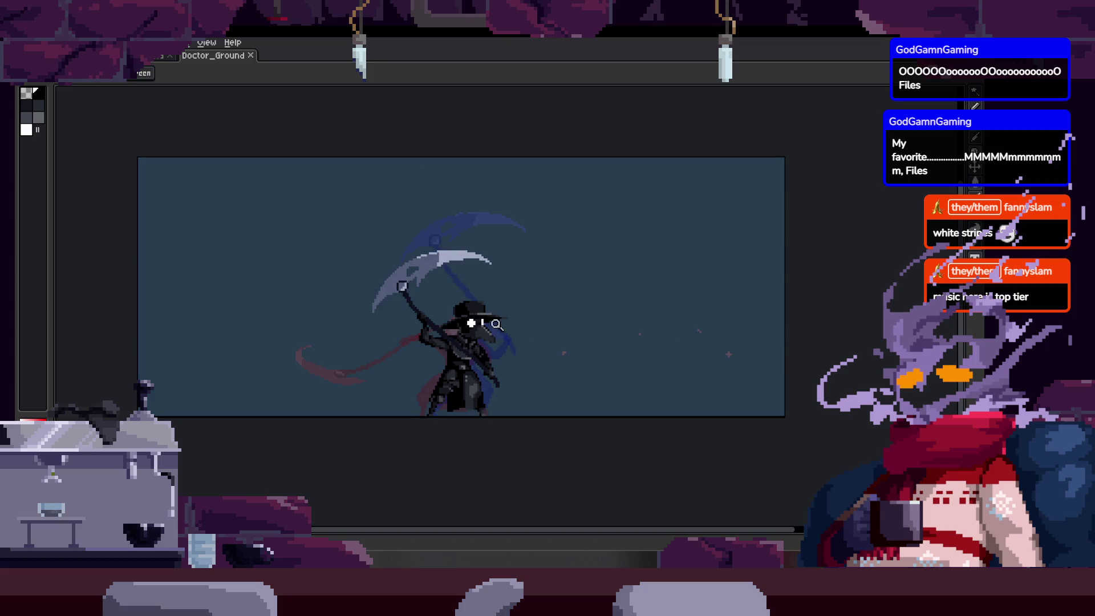
Play the other open sprite's animation, then return to Doctor_Ground with its timeline shown.
click(148, 60)
key(Return)
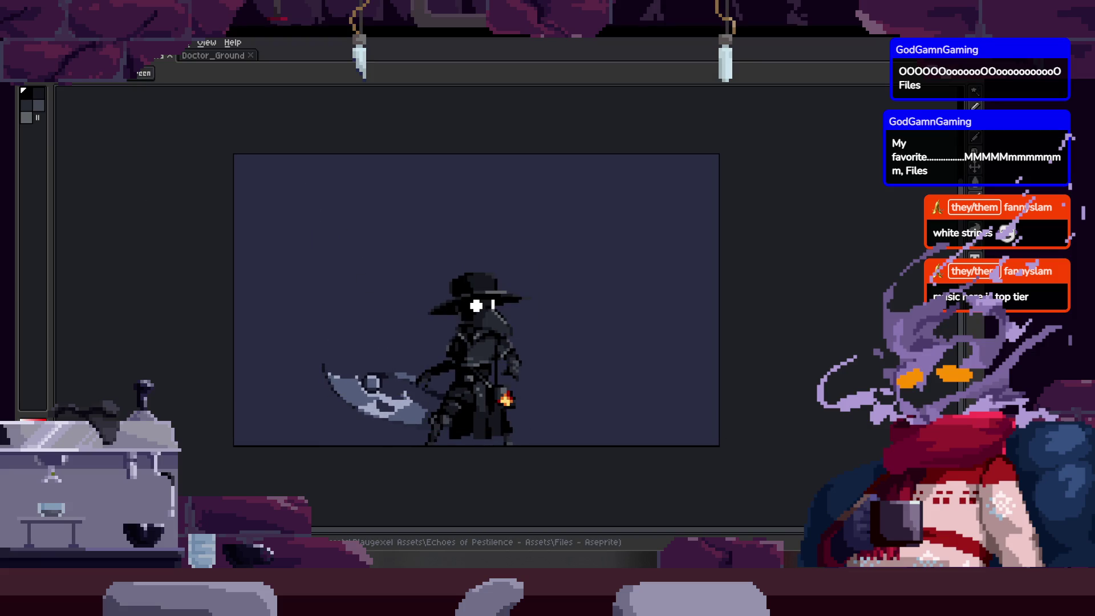
click(212, 59)
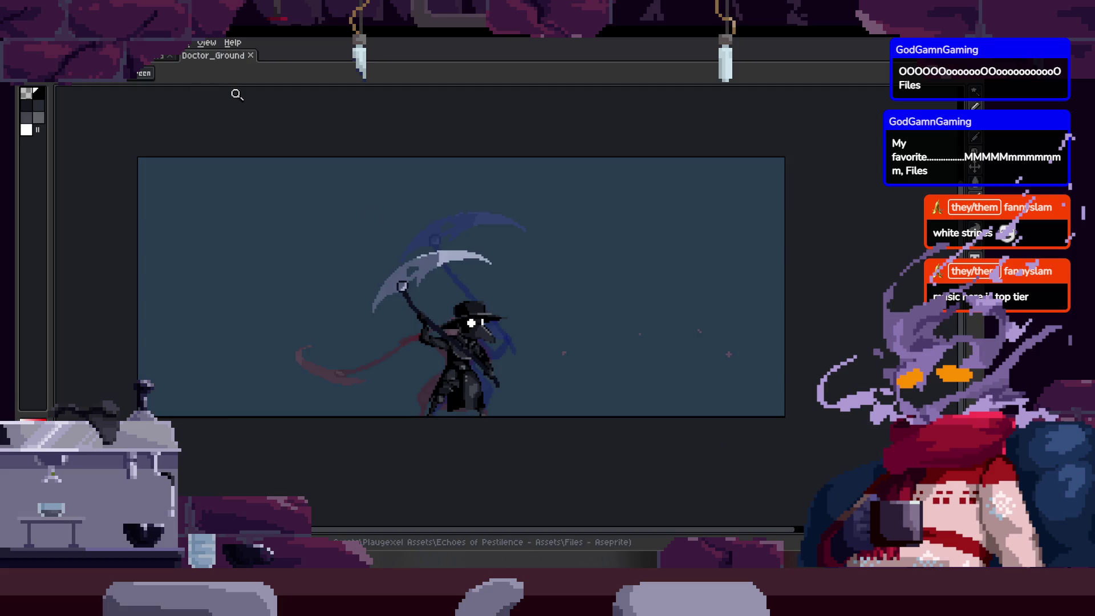
key(Tab)
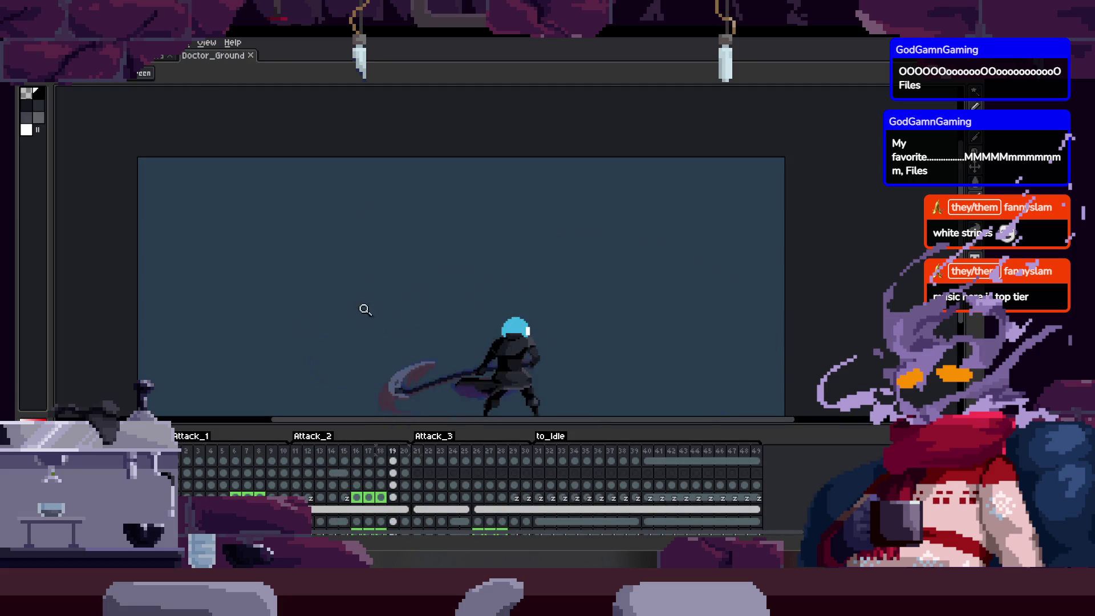
Hide the timeline to watch the full scythe swing with slash arcs and sparks loop.
key(Tab)
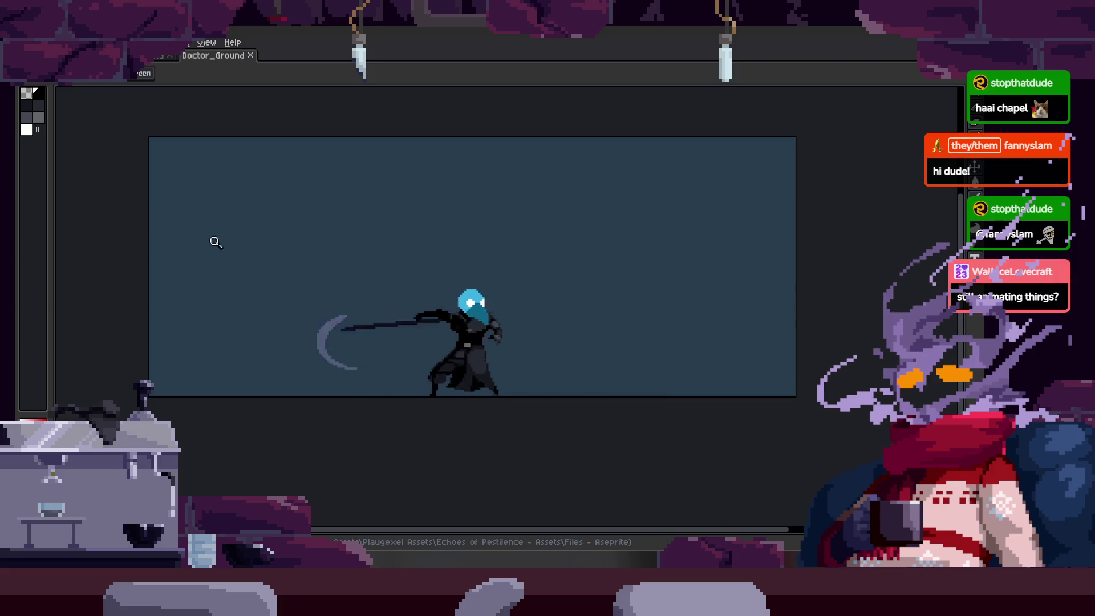
click(533, 296)
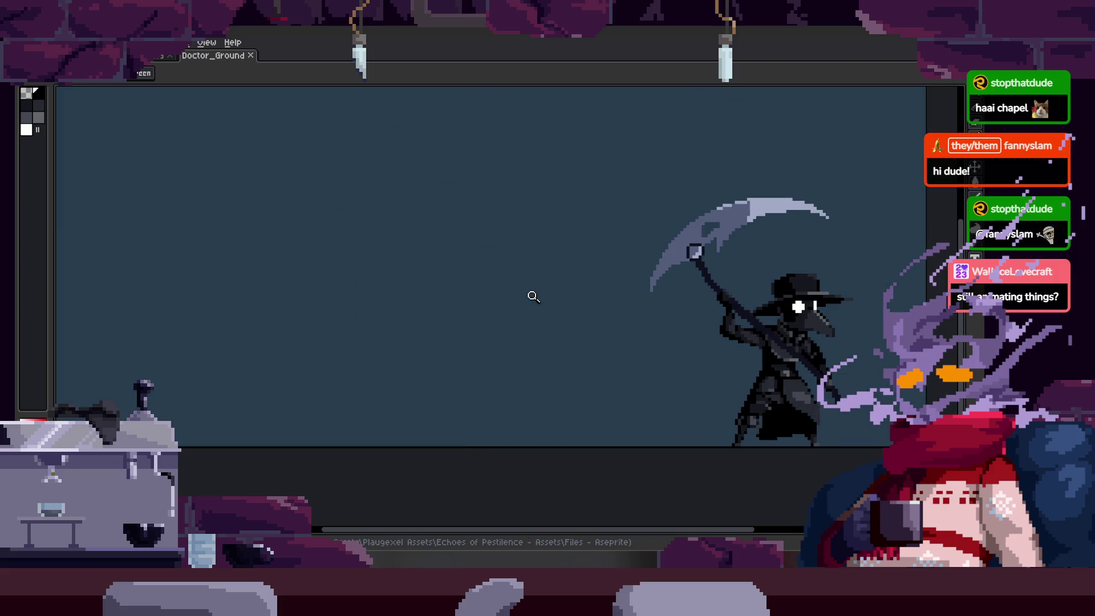